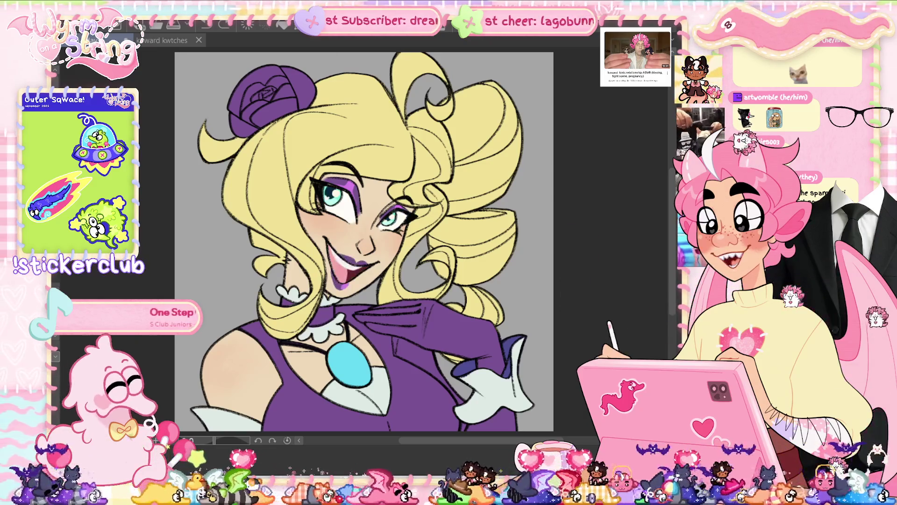
- Raise the portrait's saturation by 6 in Hue/Saturation/Luminosity (Ctrl+U)
key("ctrl+u")
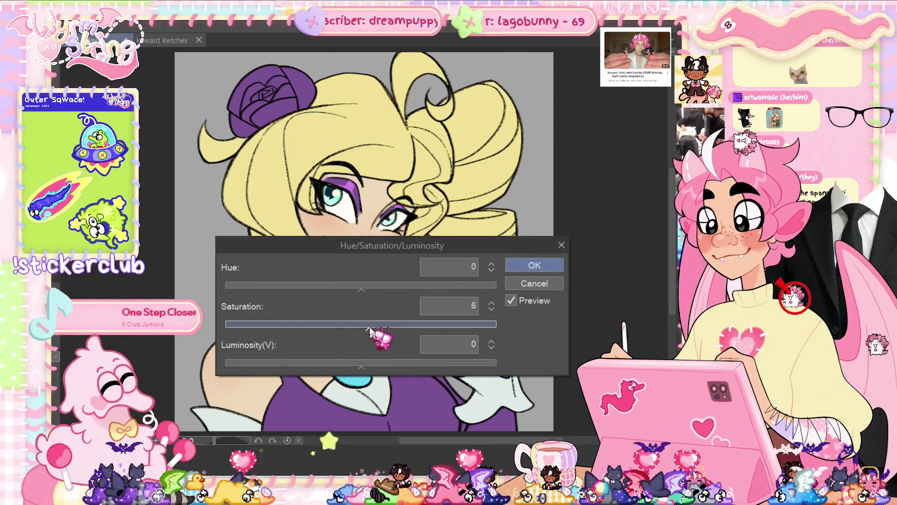
left_click(524, 266)
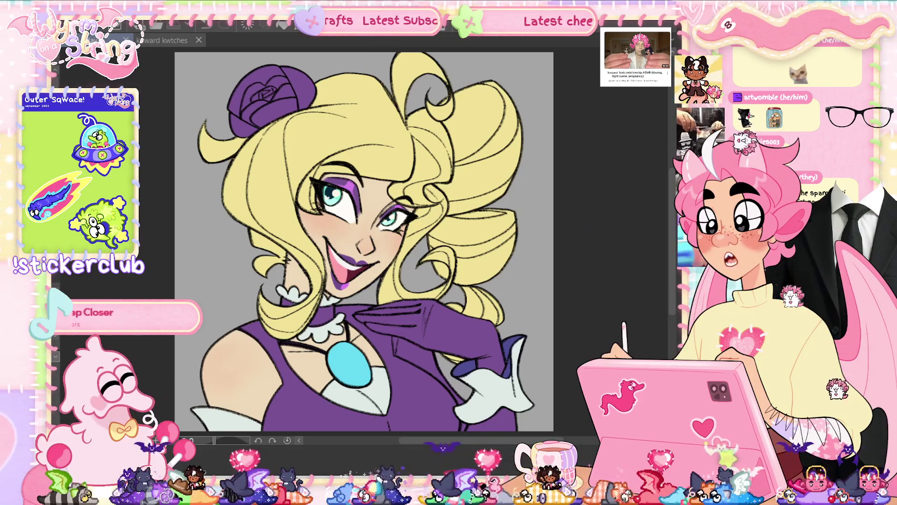
- Zoom into the open mouth and paint a lighter salmon pink stroke over the tongue
scroll(360, 290, "up", 1)
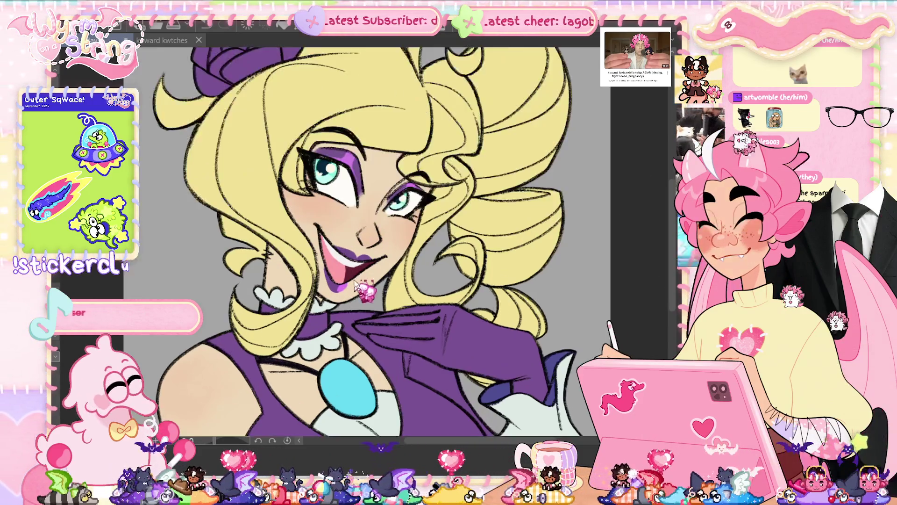
scroll(346, 280, "up", 3)
scroll(332, 270, "up", 2)
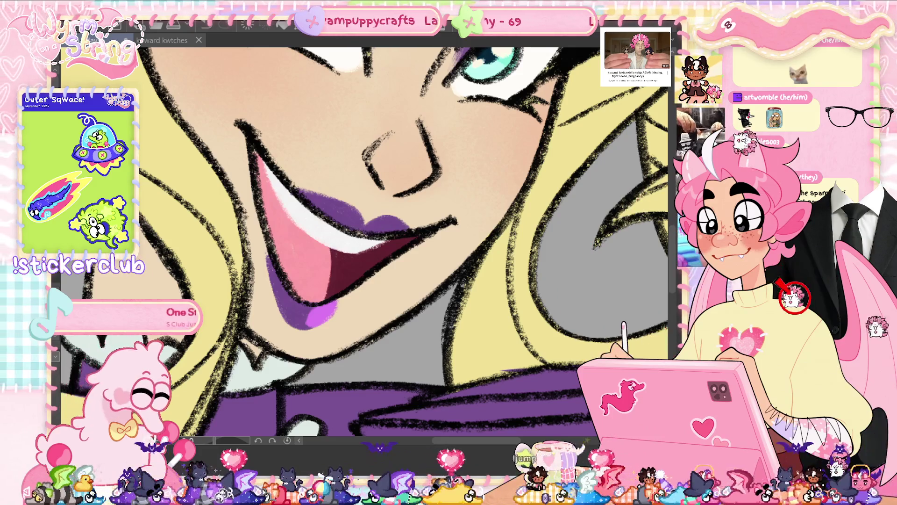
left_click_drag(290, 250, 283, 219)
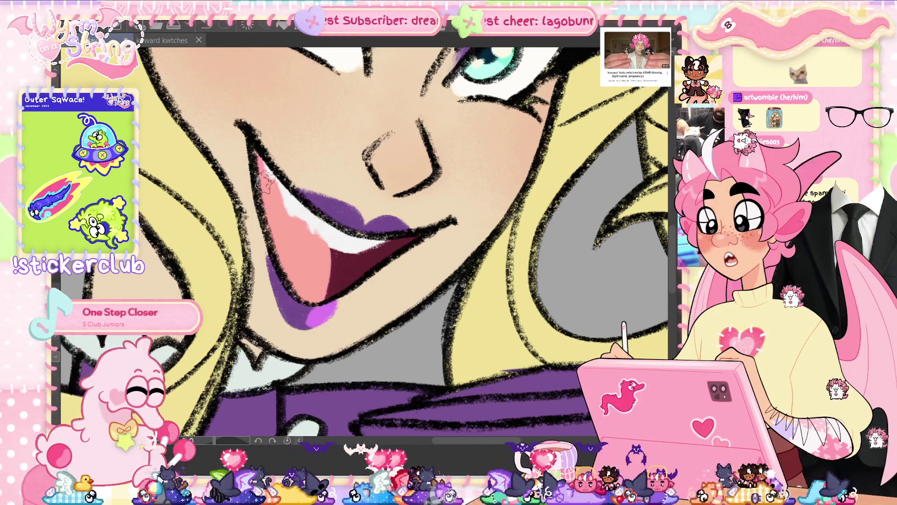
scroll(273, 190, "down", 5)
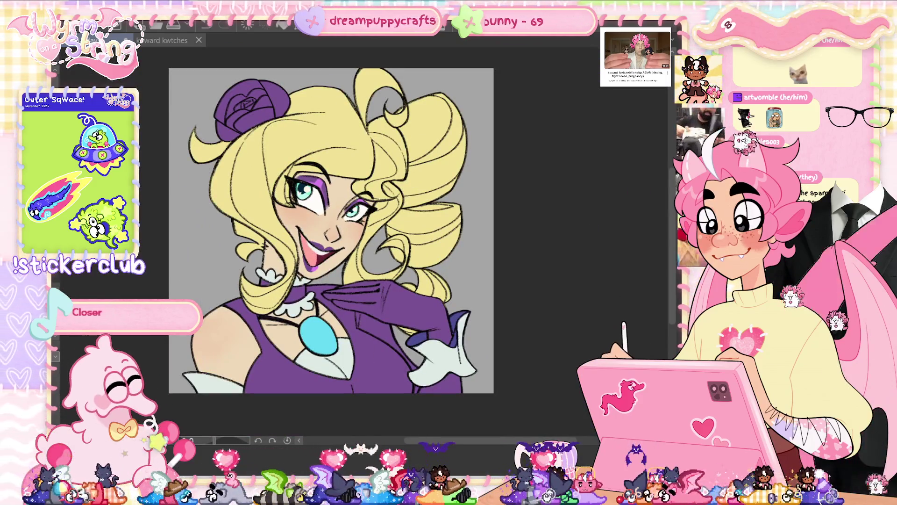
scroll(321, 252, "up", 3)
scroll(320, 253, "up", 2)
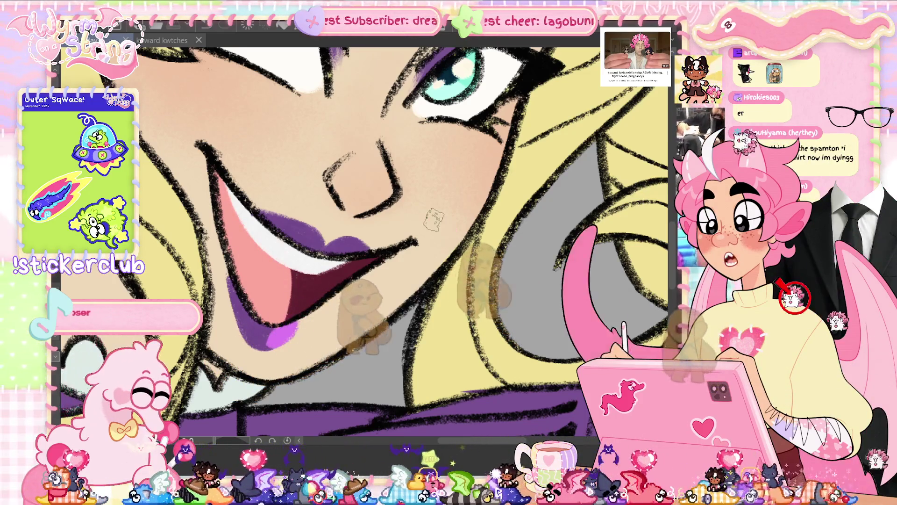
key("ctrl+0")
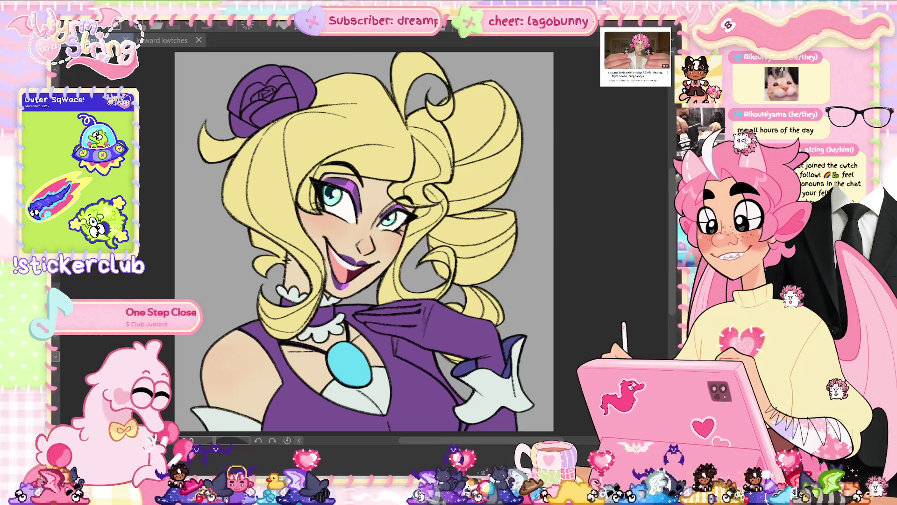
- Review the whole fitted portrait's colouring, then zoom in slightly
scroll(367, 169, "up", 3)
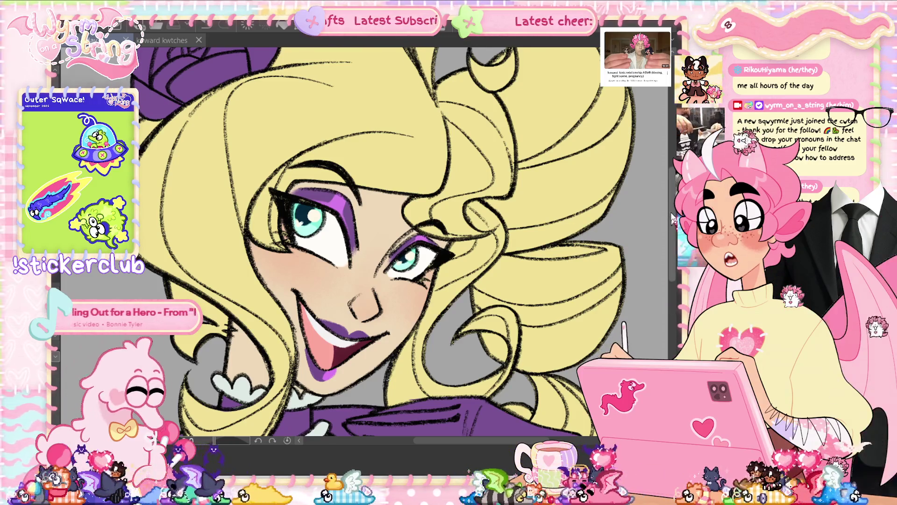
- Zoom in and pan toward the purple rose atop the blonde hair
scroll(672, 217, "up", 3)
left_click_drag(464, 442, 429, 441)
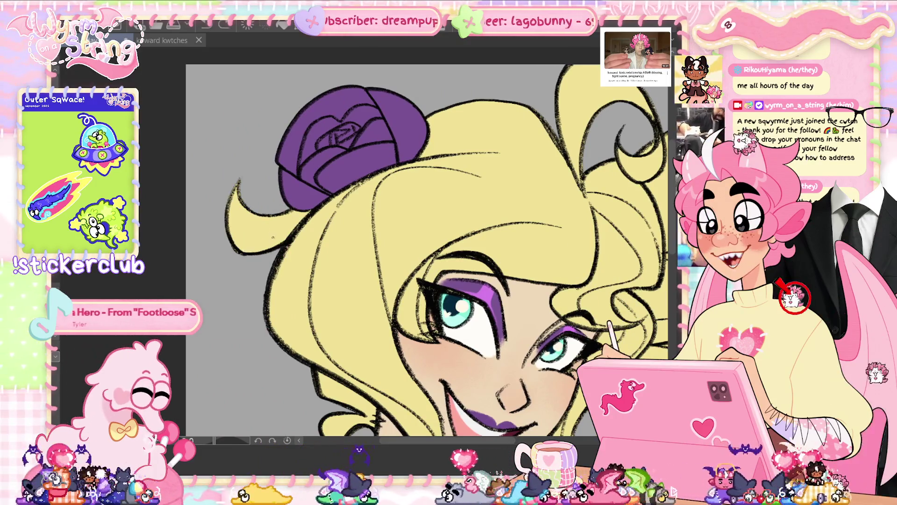
- Rotate and zoom the canvas, then pan until the whole purple rose is visible
scroll(273, 237, "up", 5)
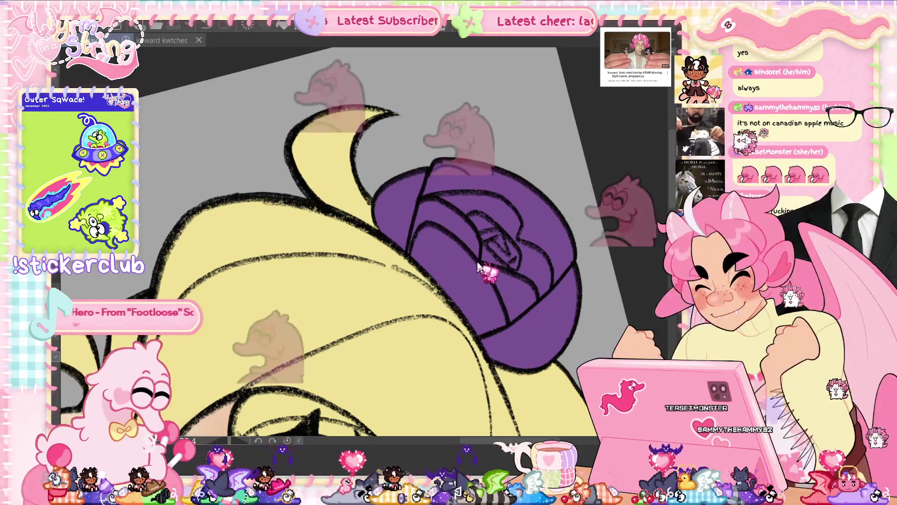
left_click_drag(500, 265, 419, 163)
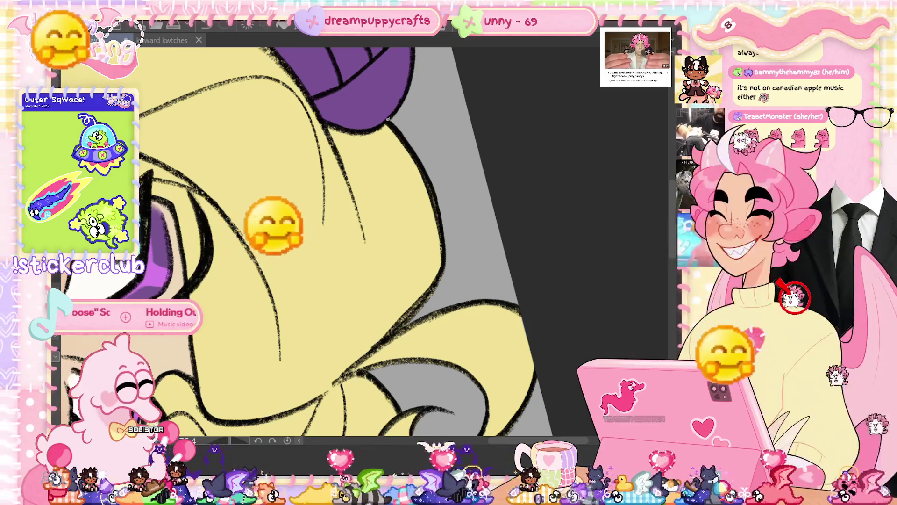
left_click_drag(374, 105, 373, 237)
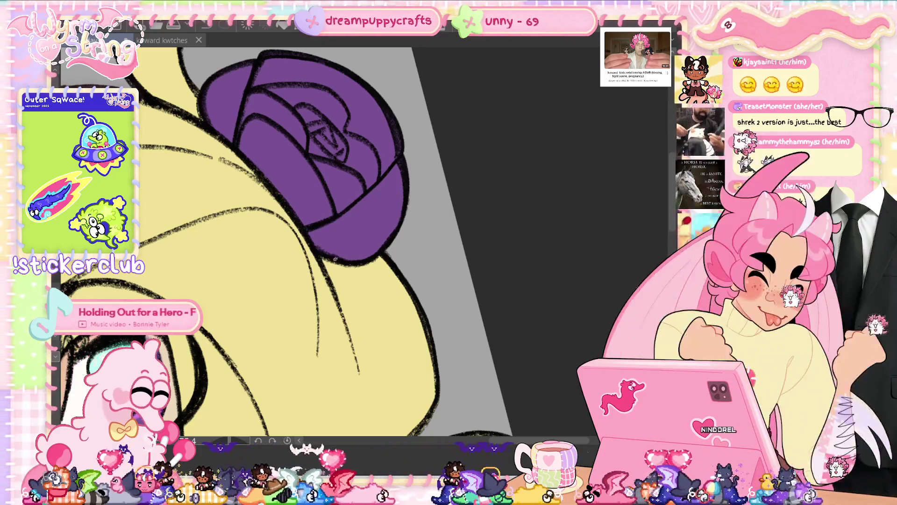
- Reset the canvas rotation to upright and pan across the hair curls above the teal eyes
key("ctrl+0")
scroll(365, 243, "down", 5)
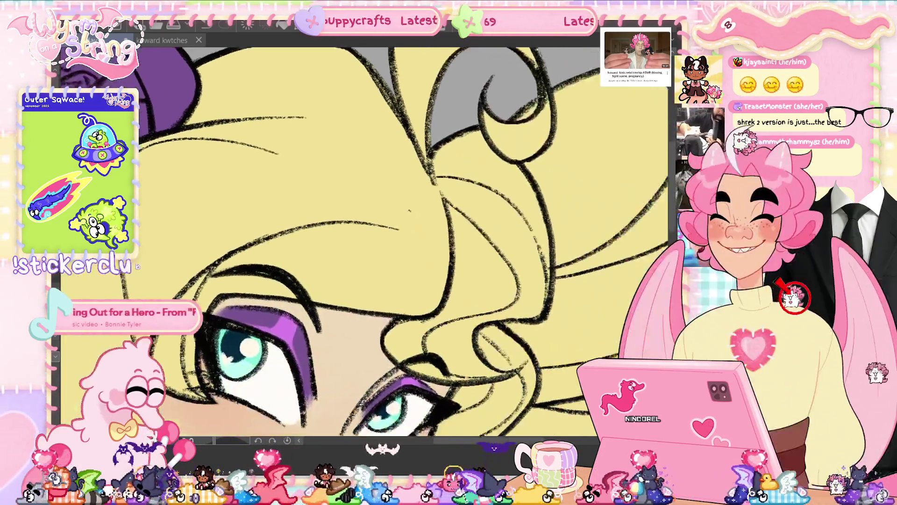
scroll(365, 243, "up", 4)
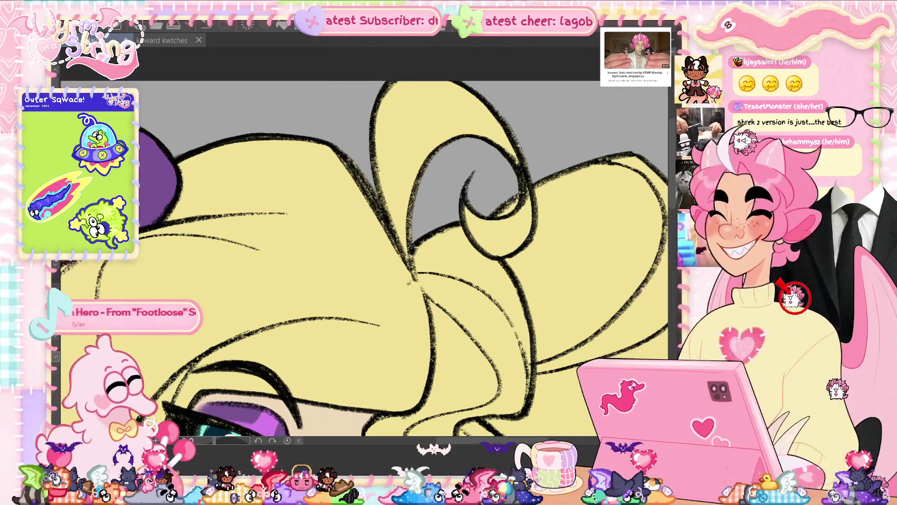
scroll(366, 92, "up", 3)
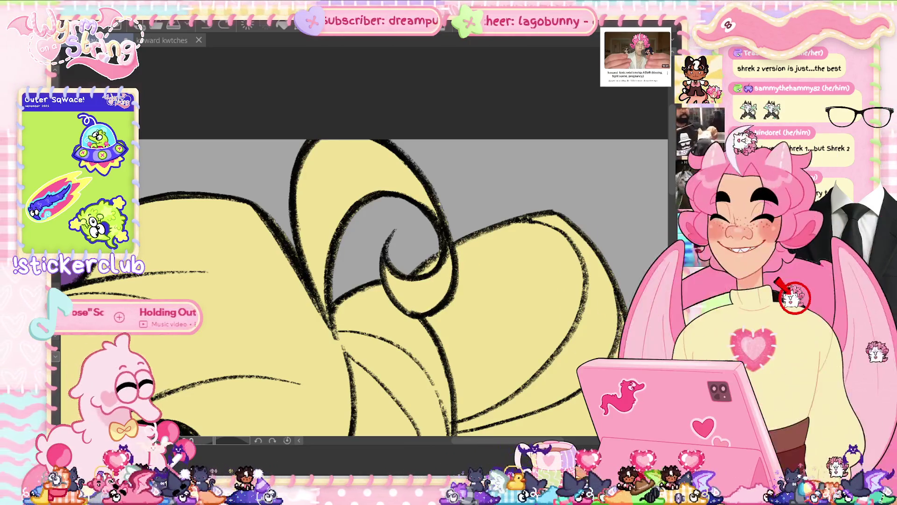
left_click_drag(392, 255, 423, 180)
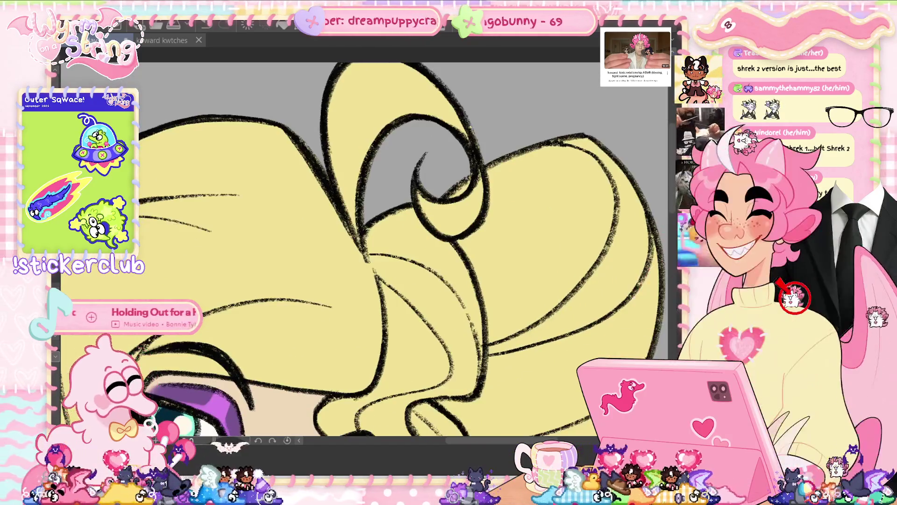
scroll(364, 241, "down", 3)
scroll(364, 240, "up", 2)
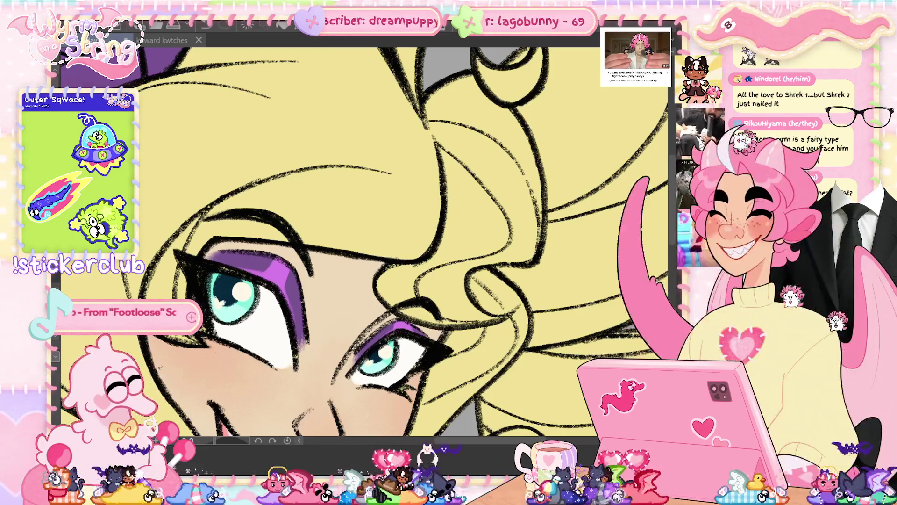
- Pan down past the lips and chin to the white collar, purple scarf and teal brooch
left_click_drag(327, 281, 407, 117)
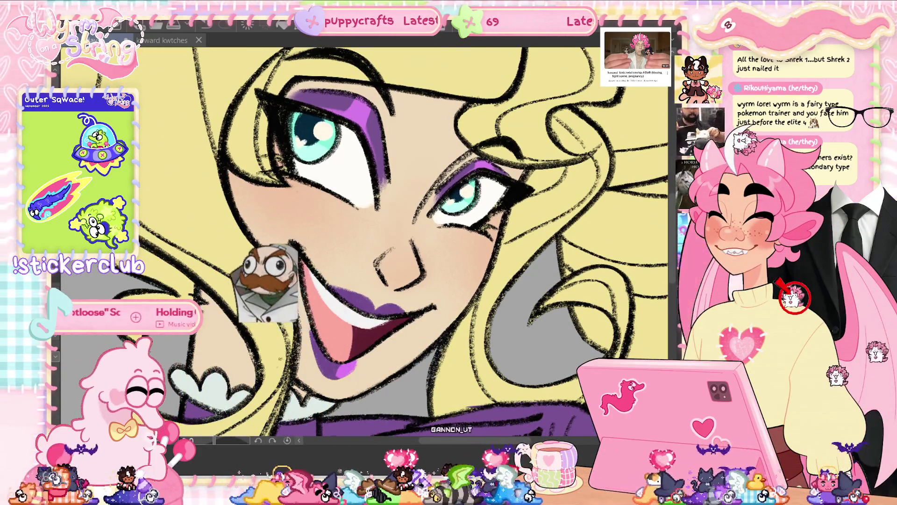
left_click_drag(339, 353, 446, 269)
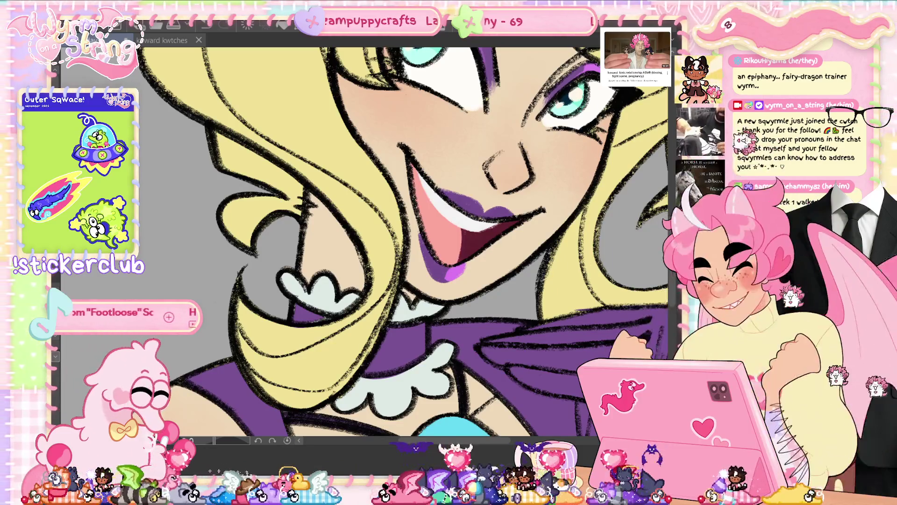
scroll(364, 243, "down", 3)
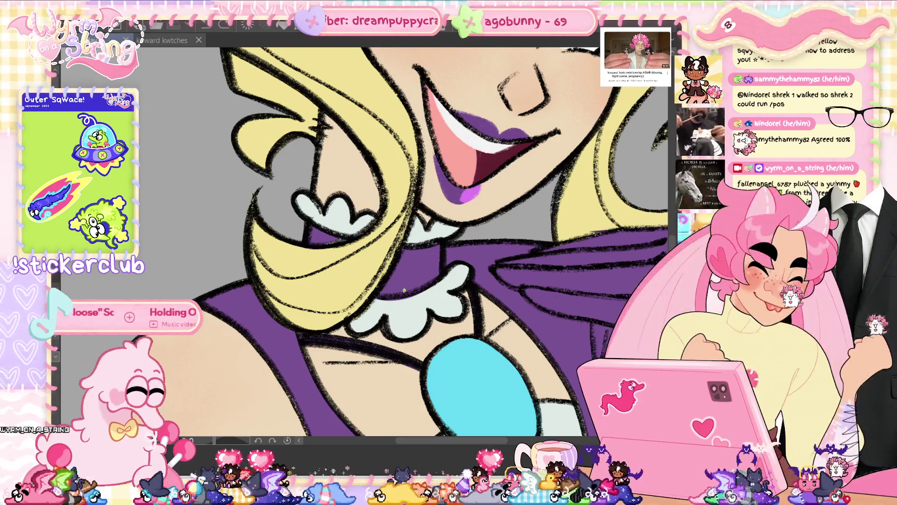
- Tilt the view, reset it upright, and pan to the bare shoulder and blue gem
left_click_drag(404, 290, 450, 127)
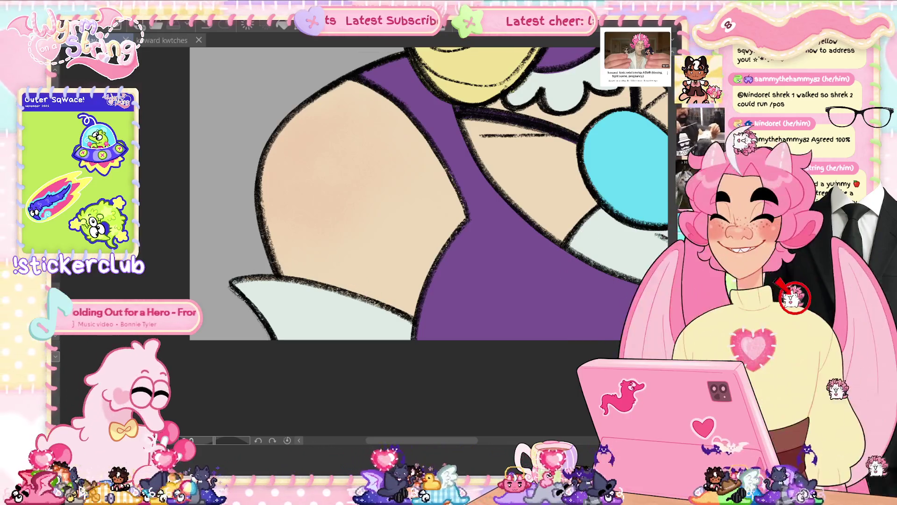
left_click_drag(385, 289, 420, 233)
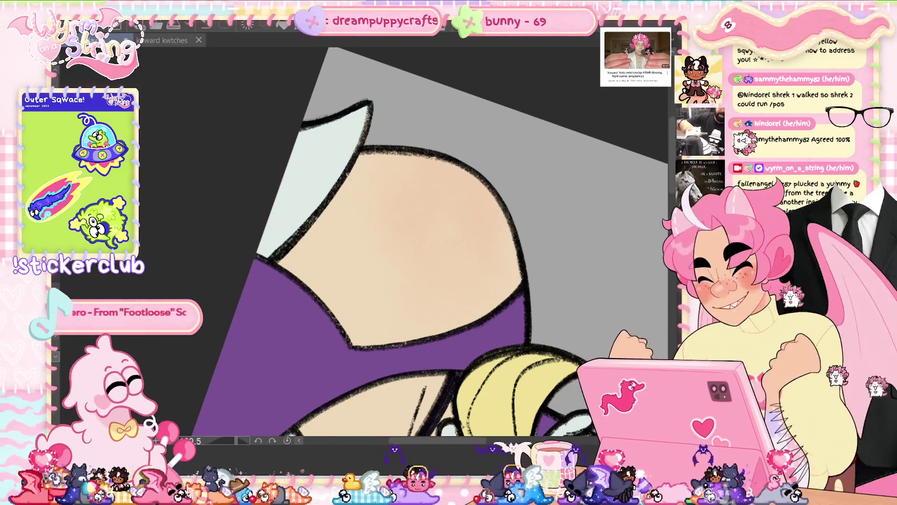
left_click(287, 441)
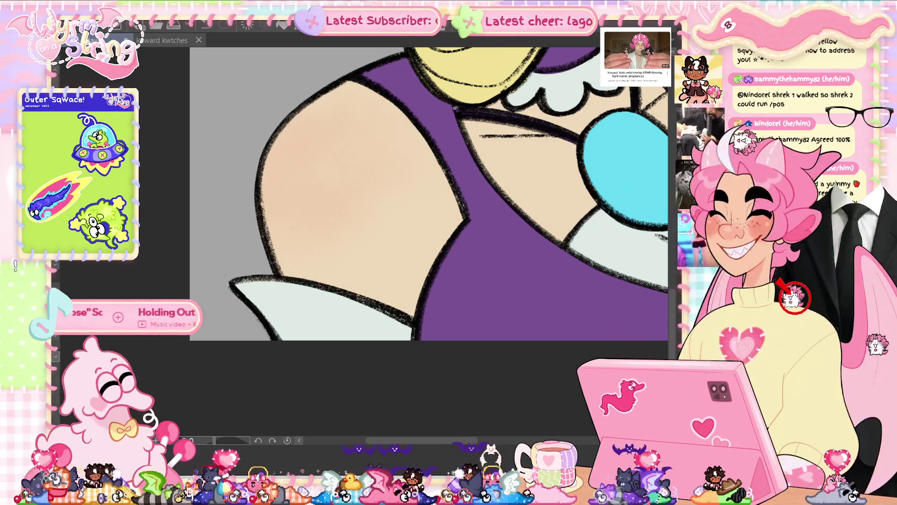
left_click_drag(520, 277, 268, 323)
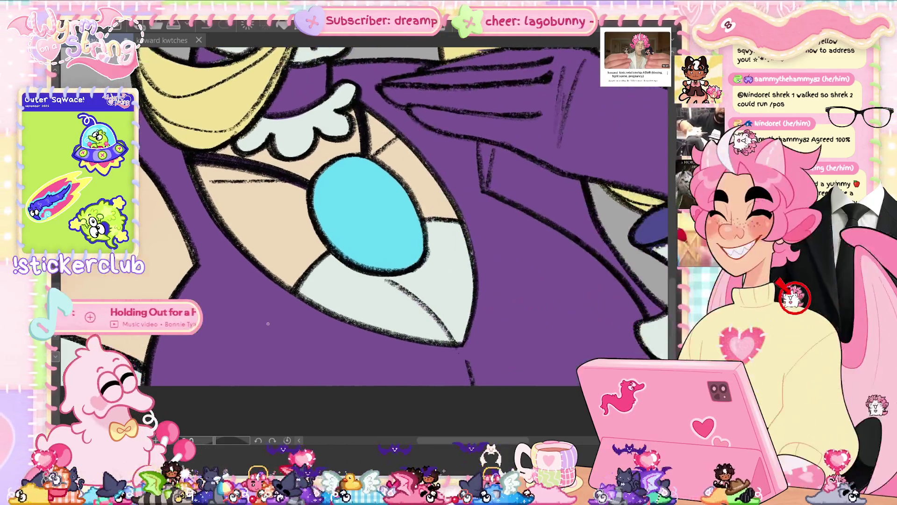
- Pan across the purple glove and sleeve, then fit the entire portrait to the window (Ctrl+0)
left_click_drag(427, 331, 382, 345)
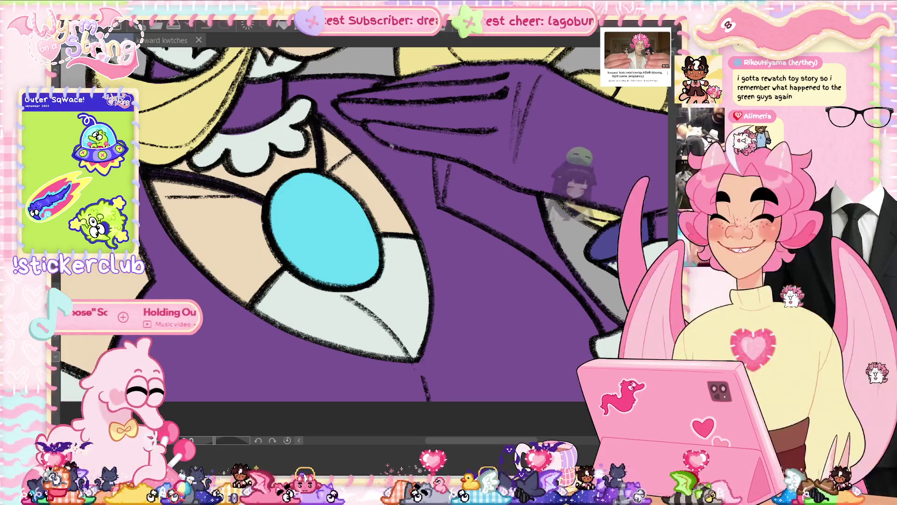
scroll(365, 225, "right", 5)
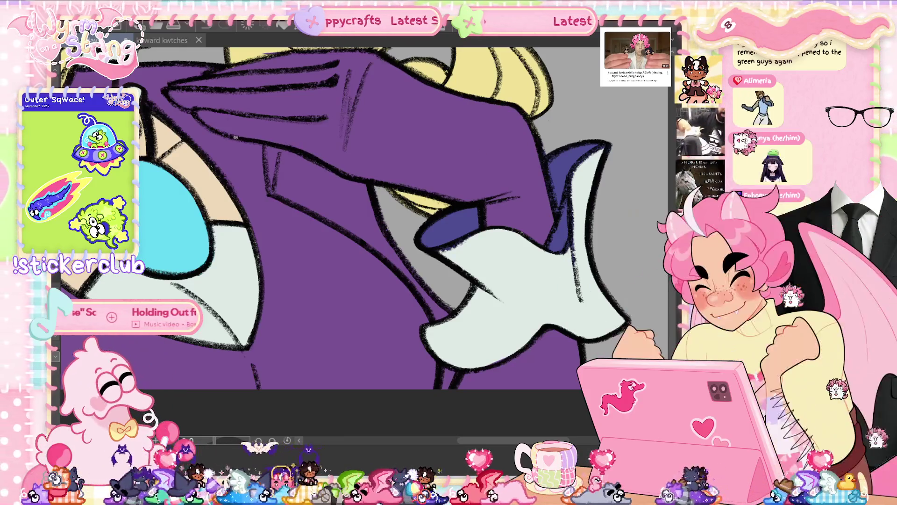
left_click_drag(235, 137, 411, 230)
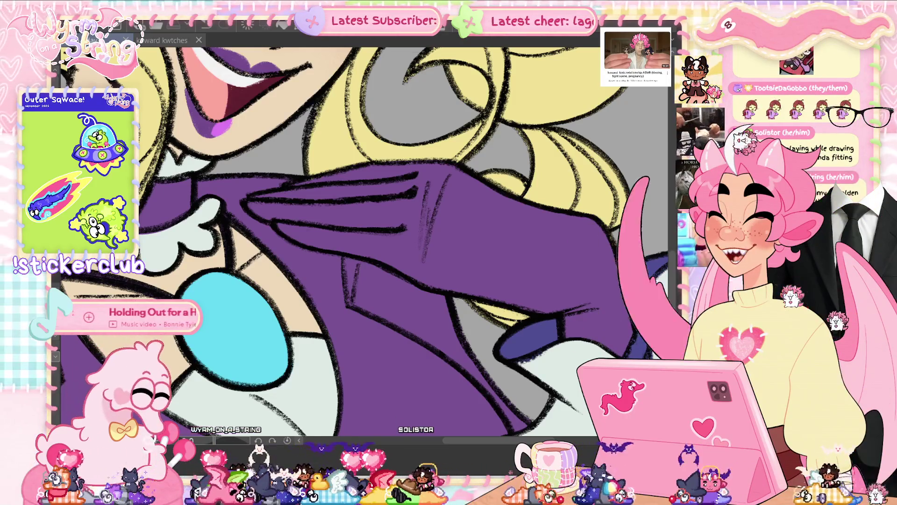
key("ctrl+0")
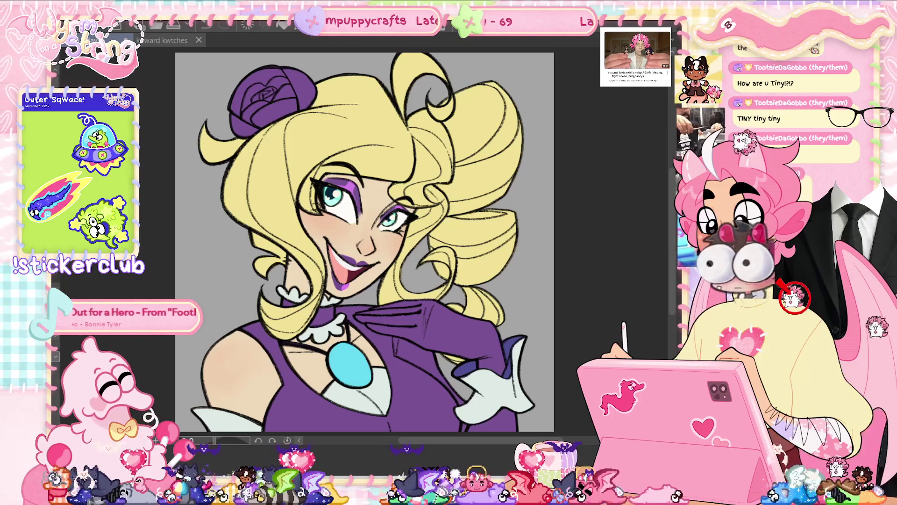
- Zoom into the face on the angled canvas and pan across the blonde curls beside the teal eye
scroll(407, 224, "up", 5)
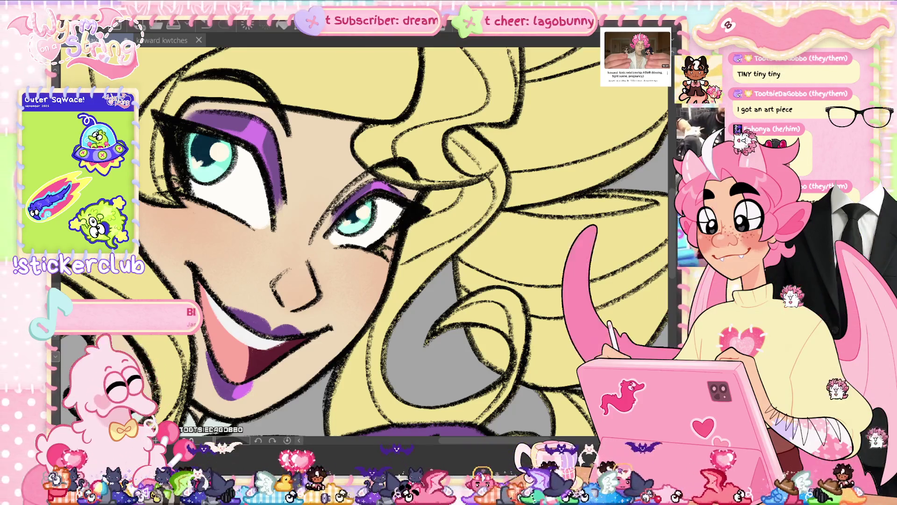
scroll(364, 243, "up", 3)
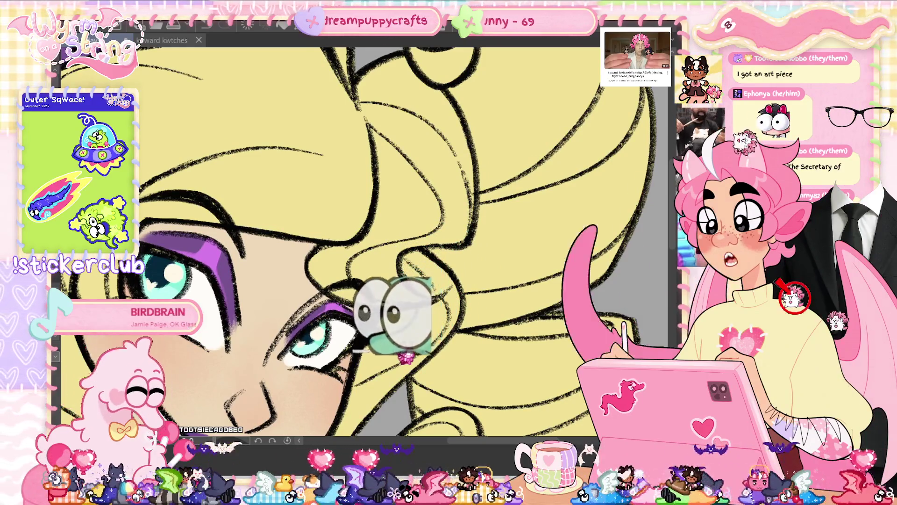
scroll(364, 243, "up", 2)
scroll(365, 243, "down", 2)
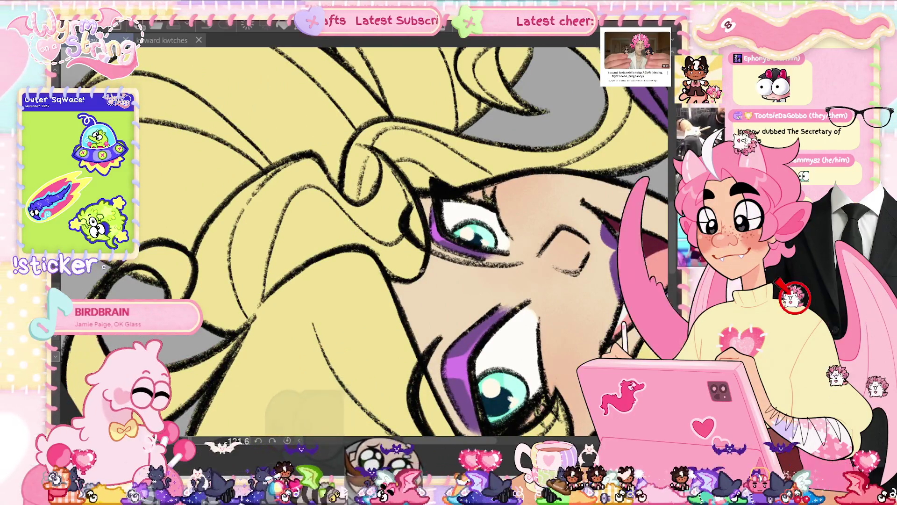
scroll(387, 252, "up", 3)
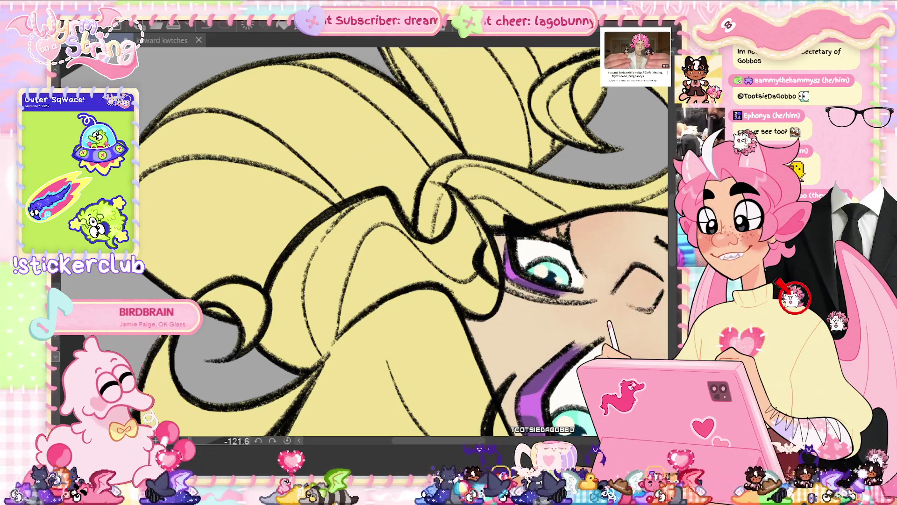
left_click_drag(390, 95, 423, 175)
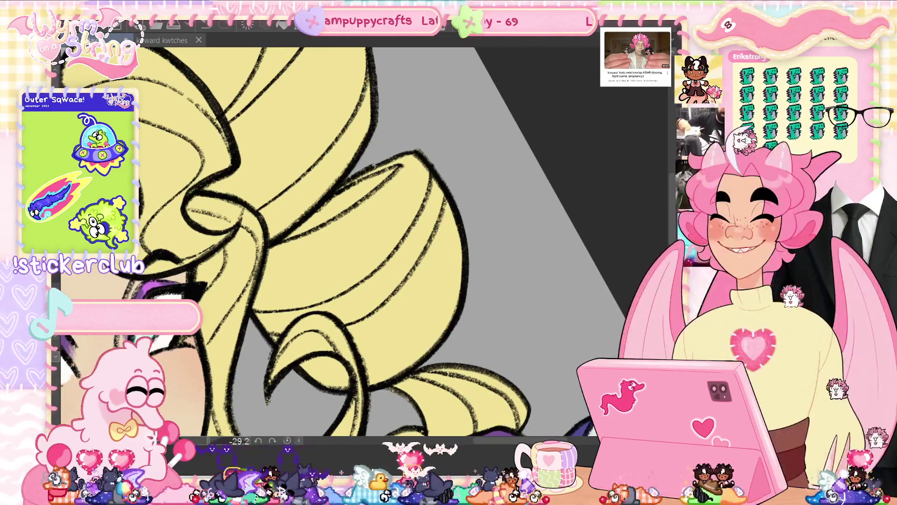
- Fit the tilted canvas, reset its rotation to upright, and zoom in on the glove
scroll(328, 243, "down", 5)
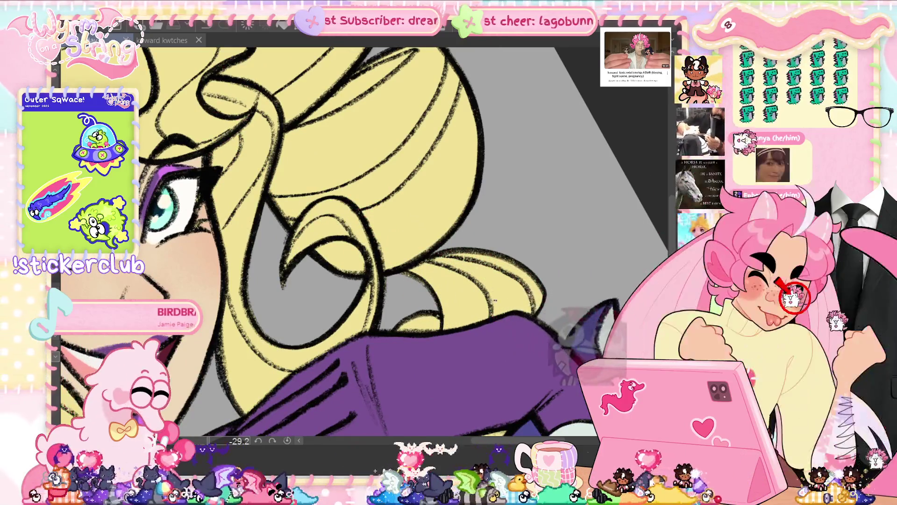
scroll(366, 243, "down", 3)
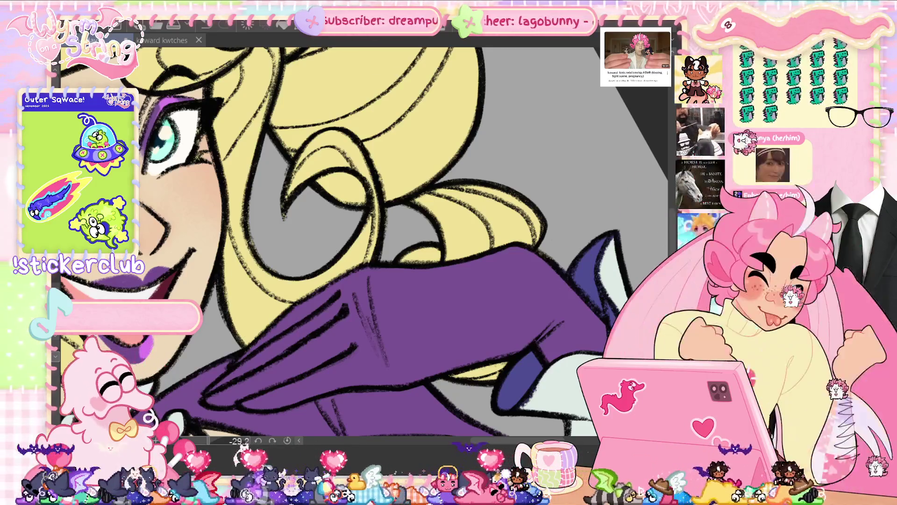
key("ctrl+0")
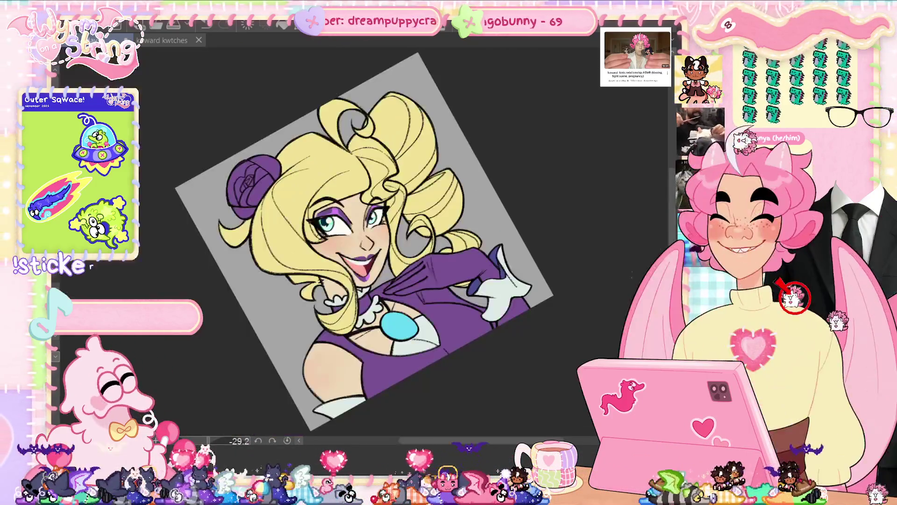
key("ctrl+shift+0")
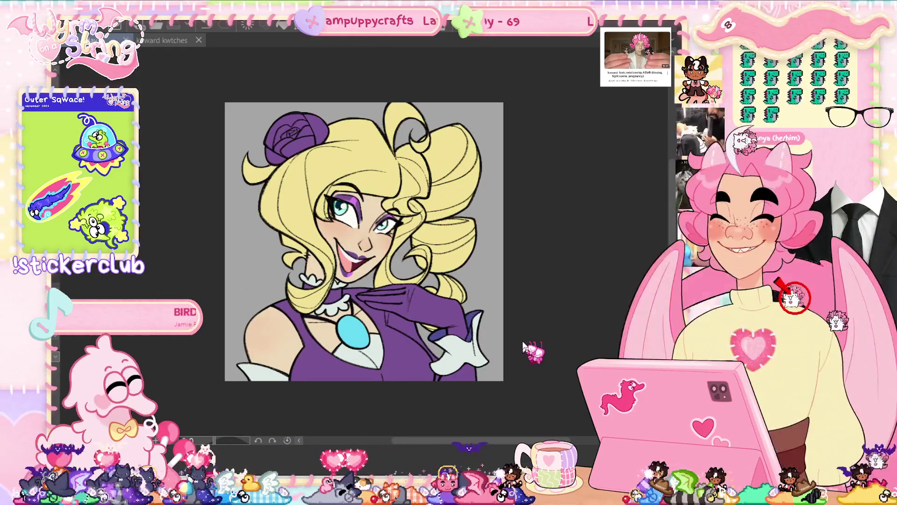
scroll(466, 362, "up", 2)
scroll(465, 362, "up", 5)
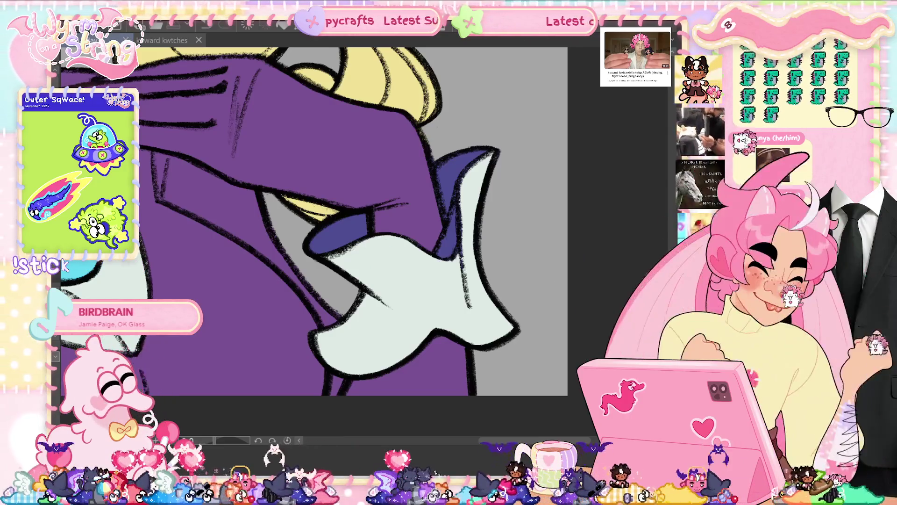
- Refit the portrait, then zoom in on the shoulder and blue gem
key("ctrl+0")
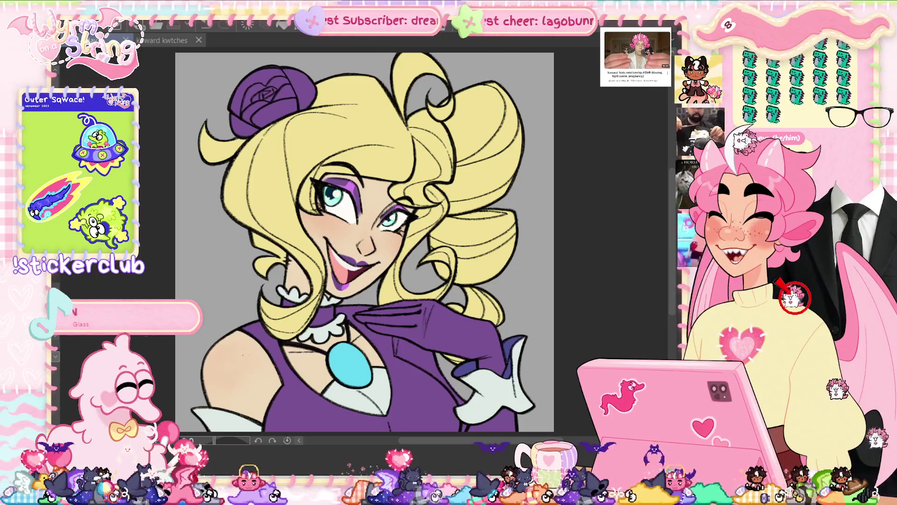
scroll(243, 354, "up", 5)
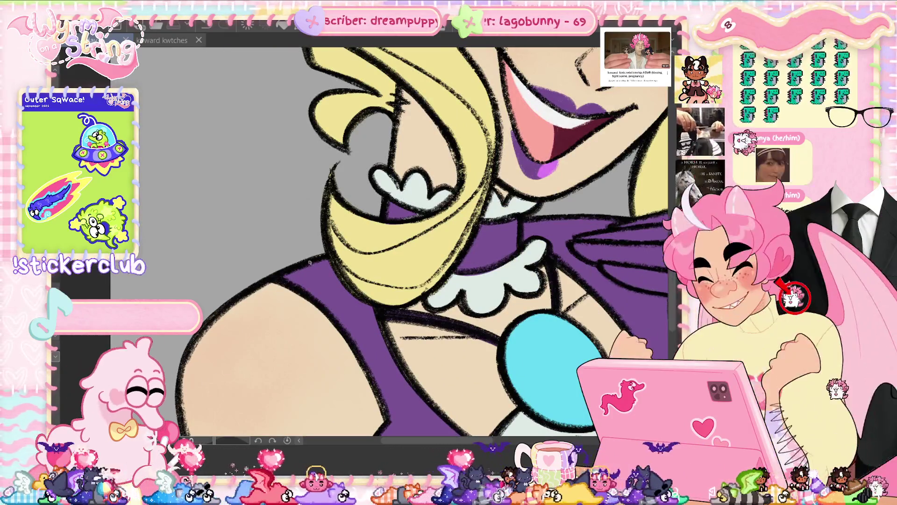
left_click_drag(310, 263, 376, 131)
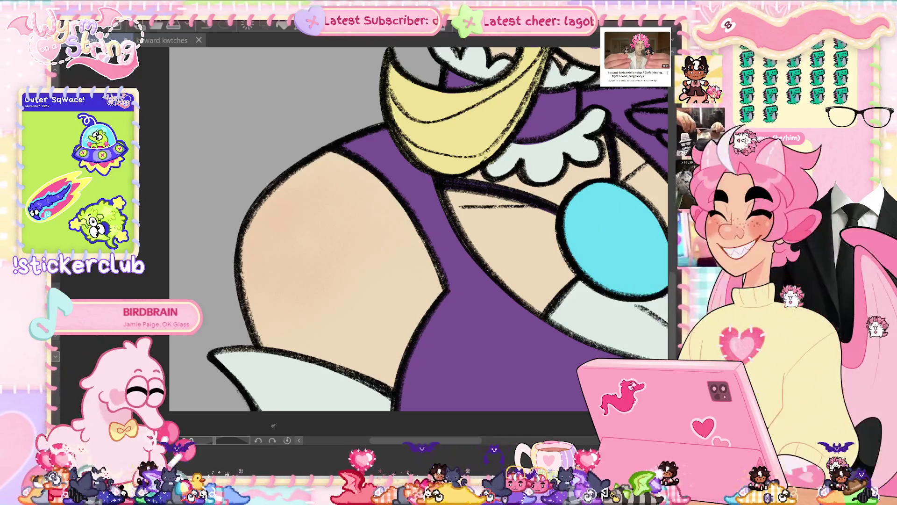
- Fit the full portrait in the window with Ctrl+0 after the chest close-up
key("ctrl+0")
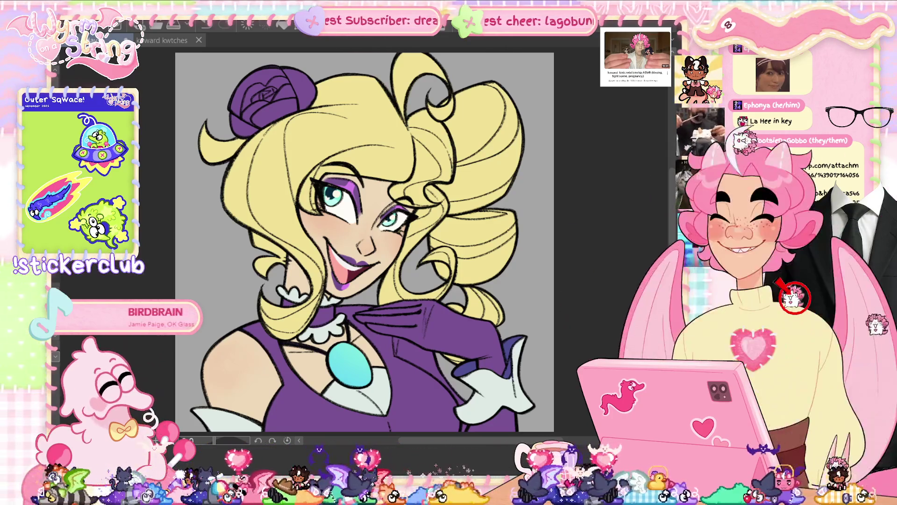
- Paint dark teal crescent shading inside the blue gem, redoing the first stroke
scroll(297, 360, "up", 3)
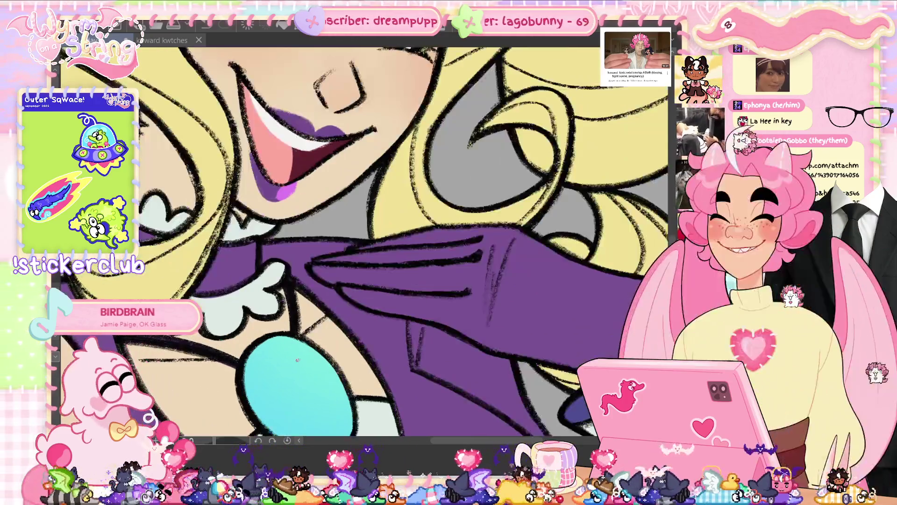
left_click_drag(308, 392, 300, 271)
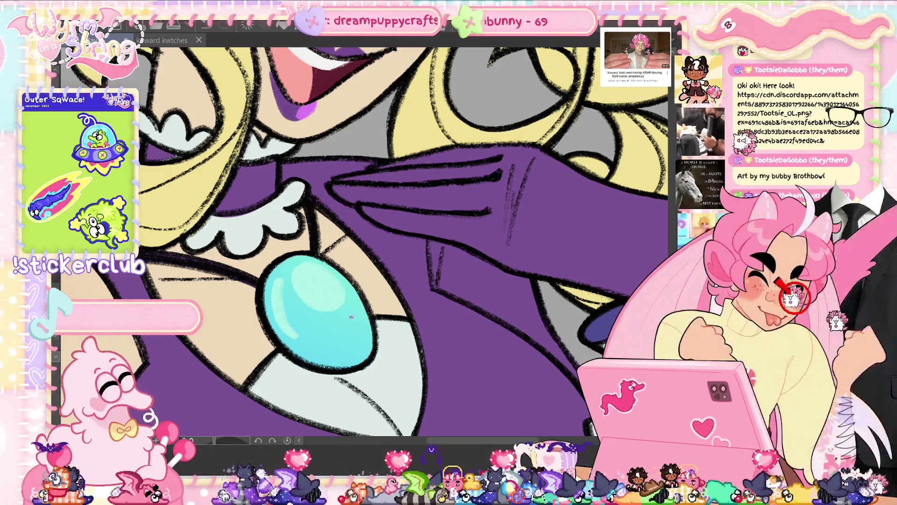
key("ctrl+0")
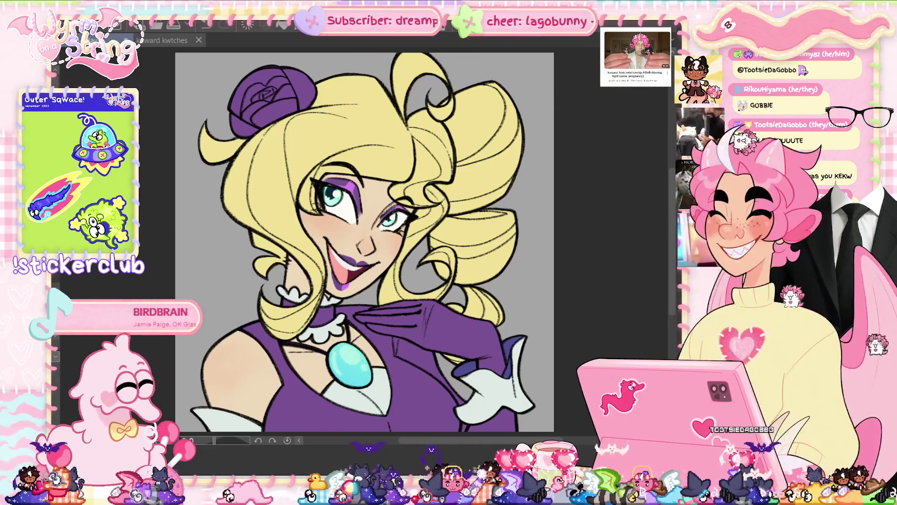
scroll(386, 389, "up", 5)
scroll(290, 322, "down", 5)
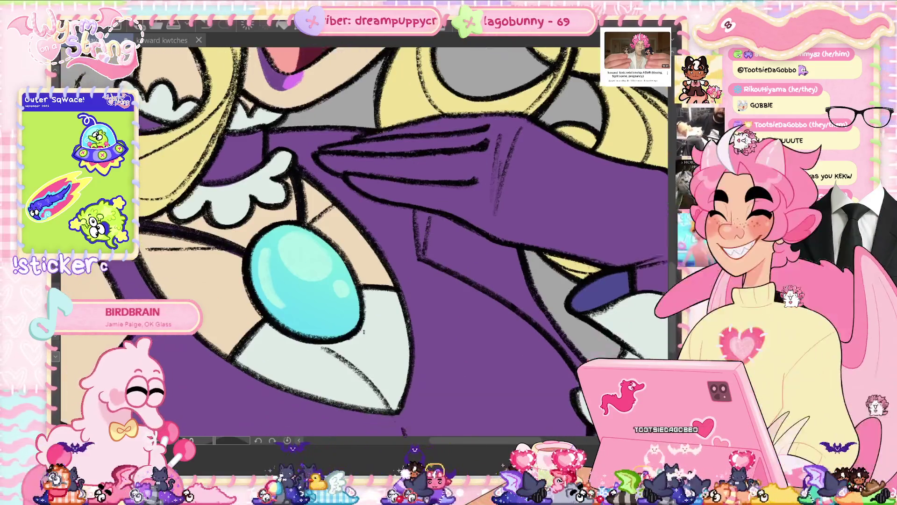
scroll(290, 323, "up", 5)
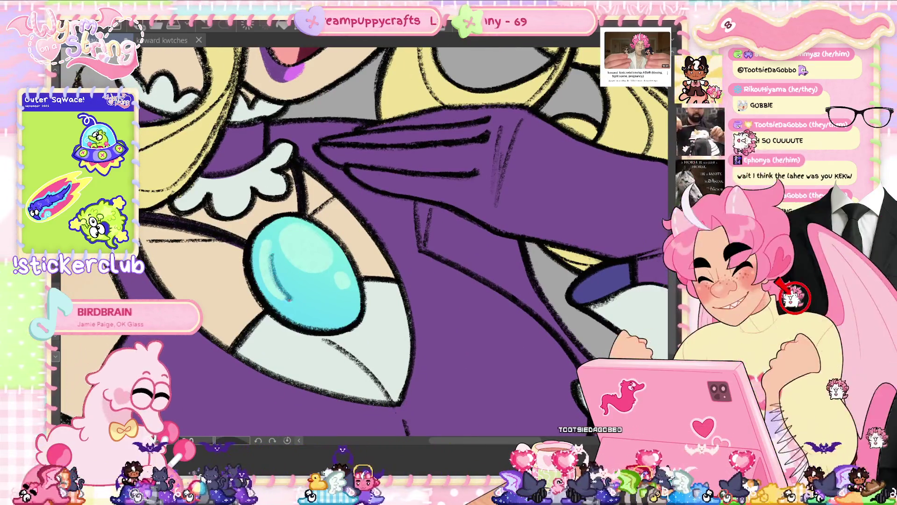
key("ctrl+z")
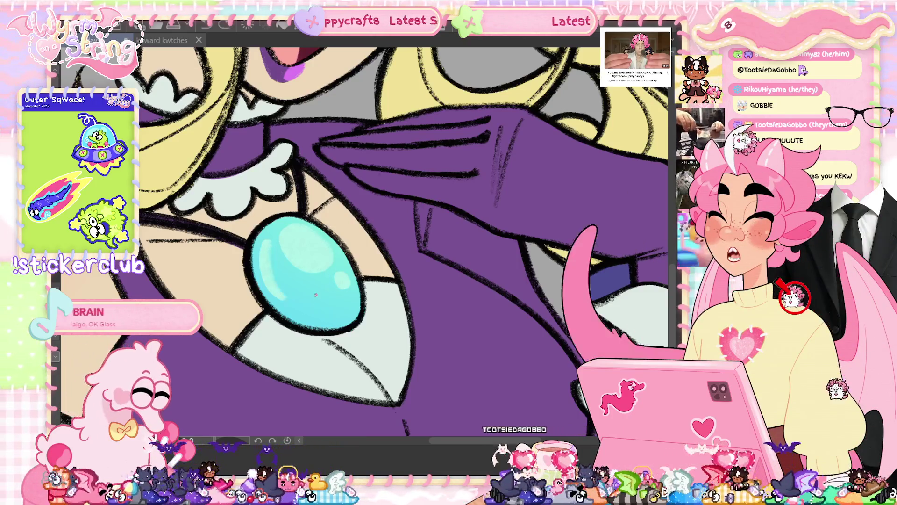
left_click_drag(269, 248, 334, 283)
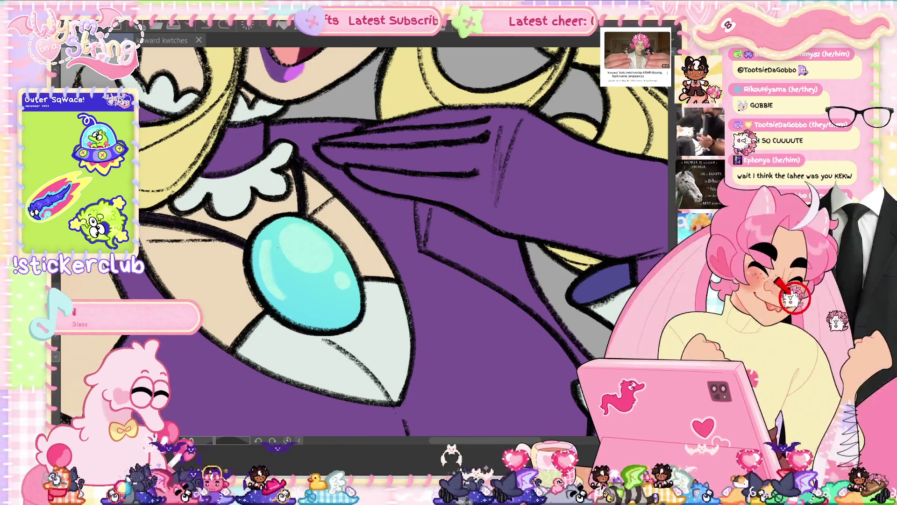
mouse_move(275, 250)
left_mouse_down()
mouse_move(304, 306)
mouse_move(280, 286)
left_mouse_up()
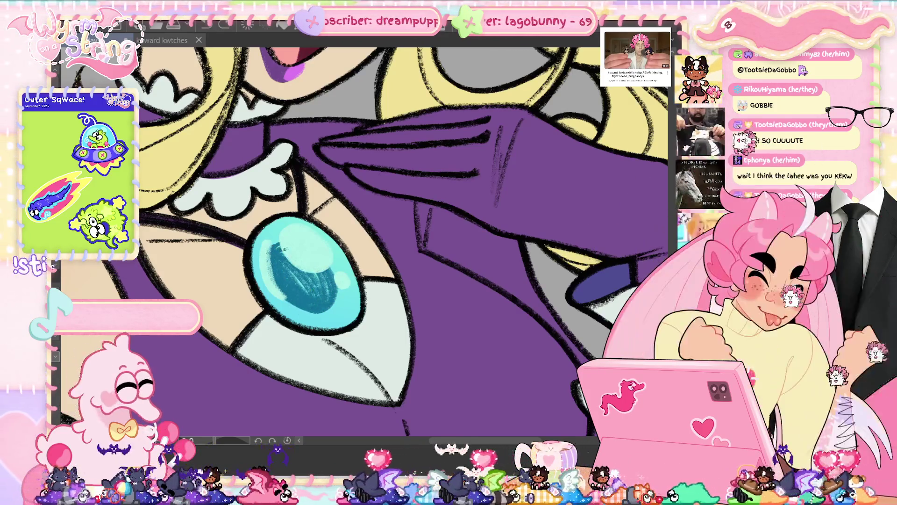
left_click_drag(274, 256, 322, 294)
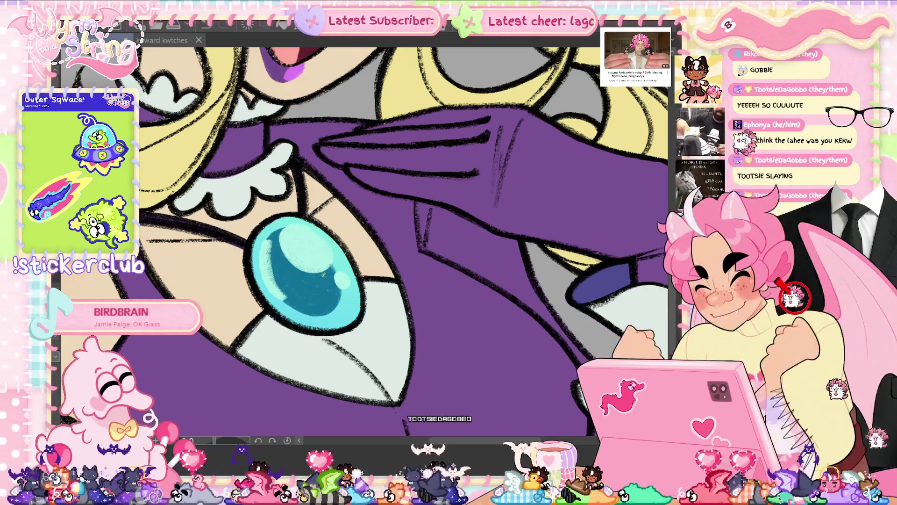
- Rotate the gem slightly counter-clockwise with a transform and confirm it
key("ctrl+t")
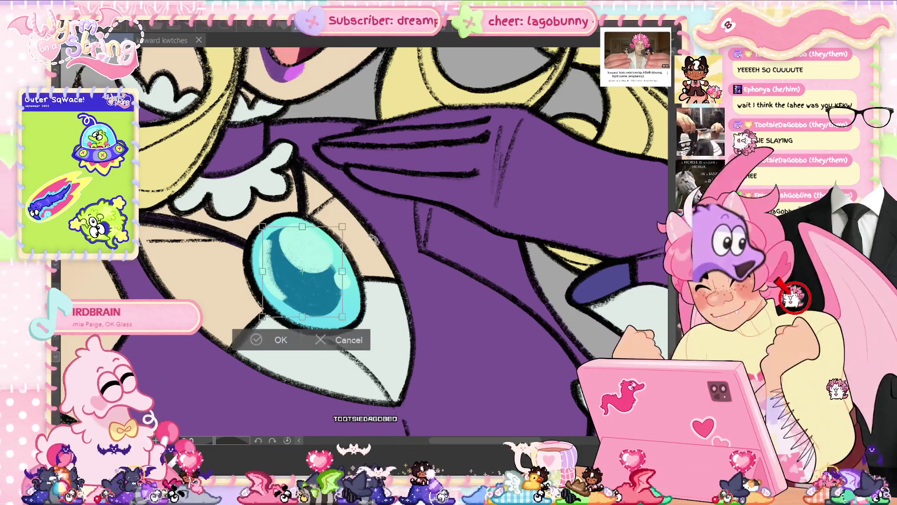
left_click_drag(386, 251, 379, 236)
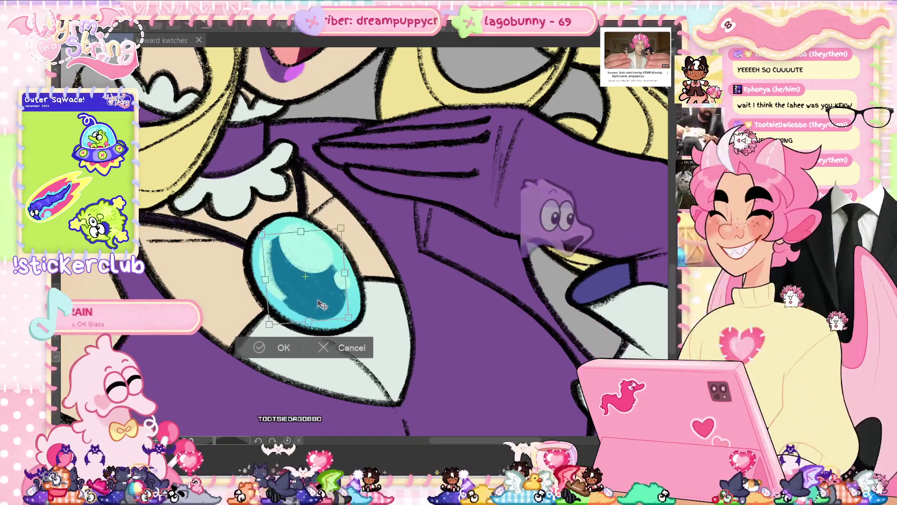
left_click(280, 348)
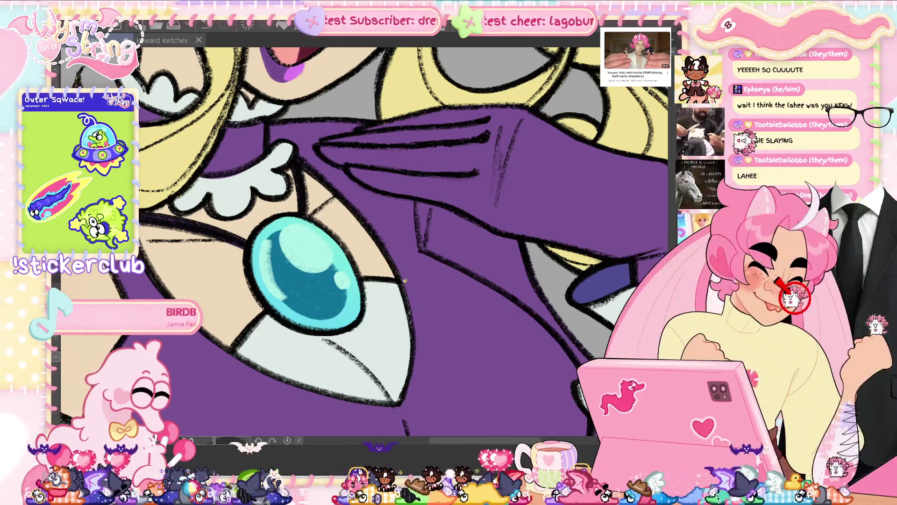
key("ctrl+0")
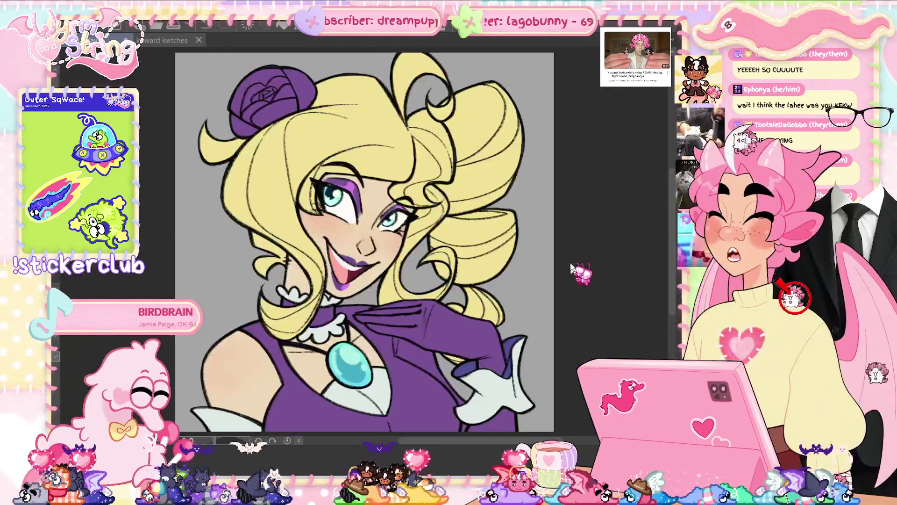
- Raise the artwork's saturation by 54 in Hue/Saturation/Luminosity
key("ctrl+u")
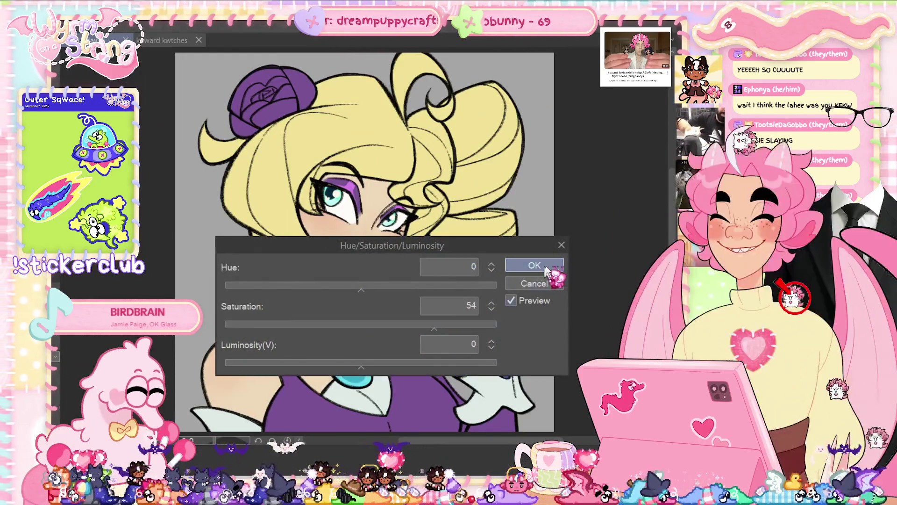
left_click(534, 265)
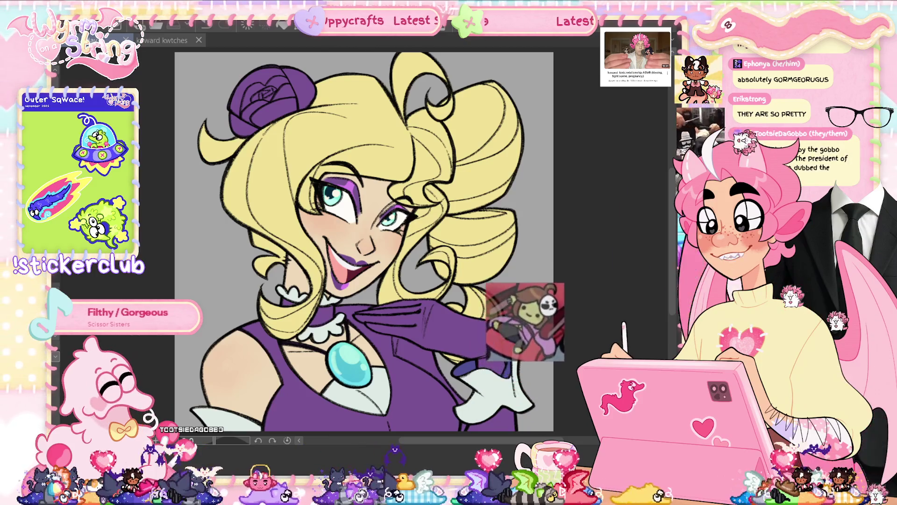
scroll(381, 167, "up", 2)
scroll(335, 197, "up", 4)
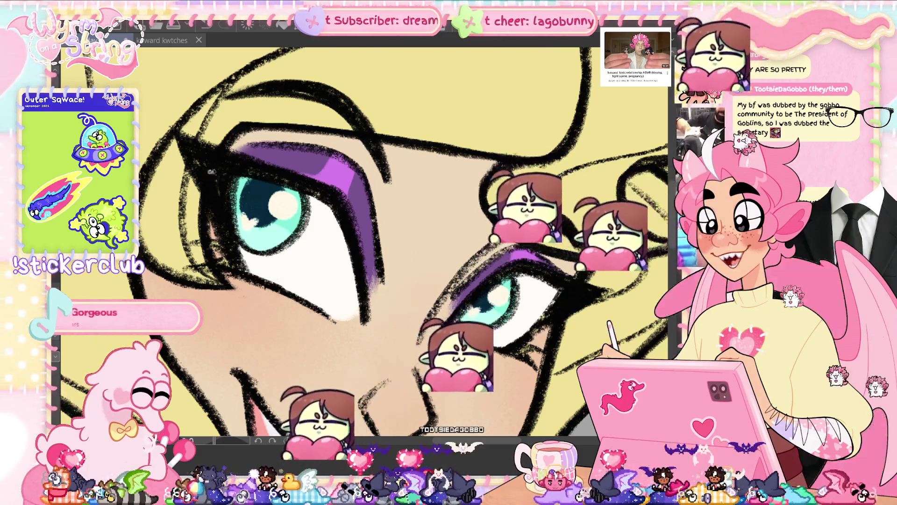
key("ctrl+0")
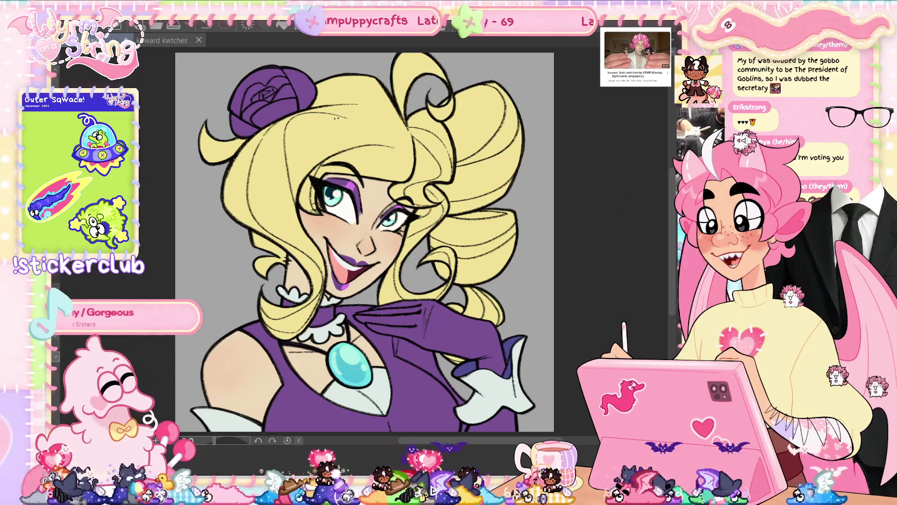
- Draw thin strand lines along the hairline and into the blonde hair curl
scroll(329, 130, "up", 2)
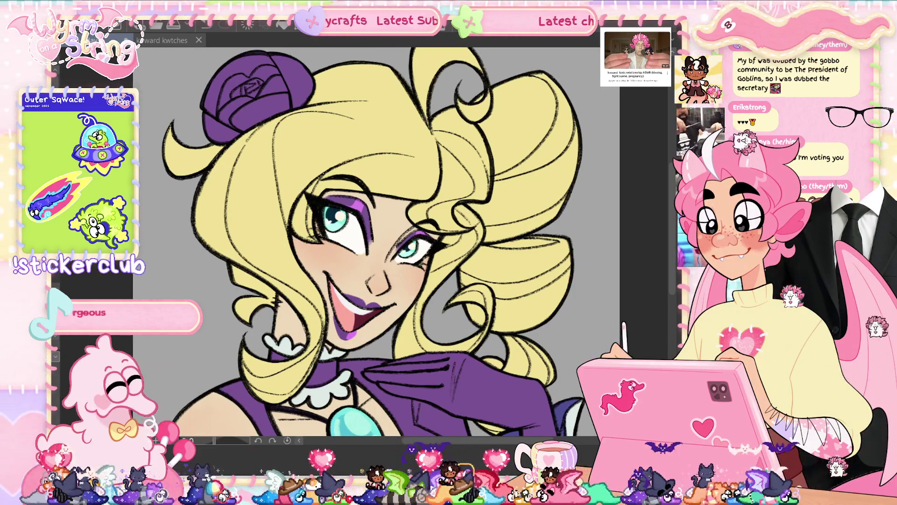
left_click_drag(669, 206, 635, 174)
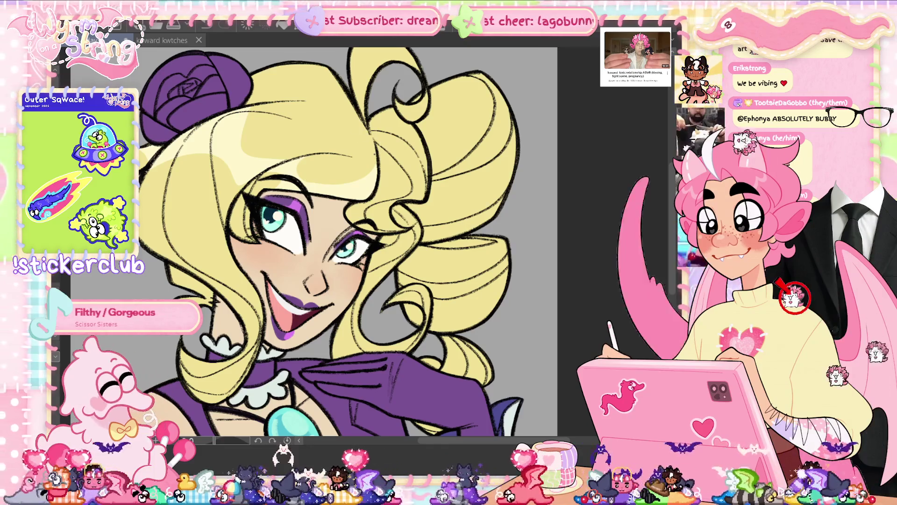
left_click_drag(303, 174, 373, 182)
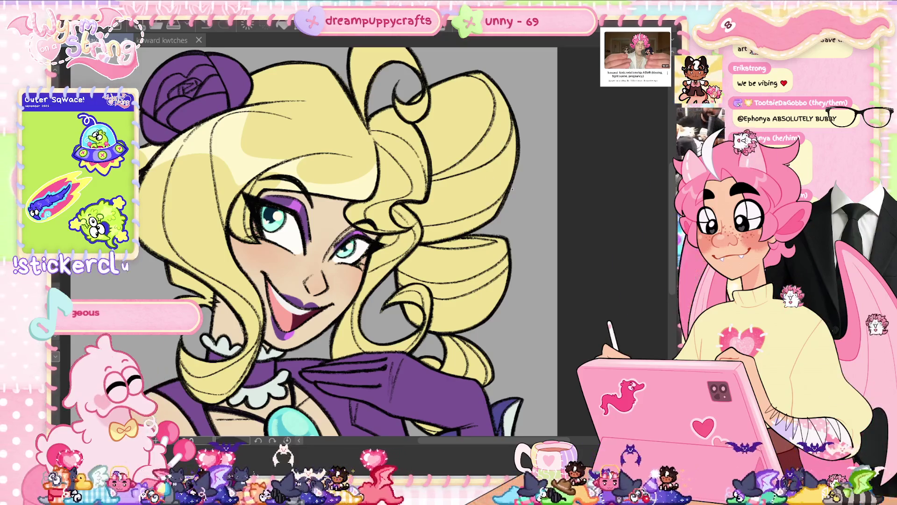
mouse_move(425, 145)
left_mouse_down()
mouse_move(379, 172)
mouse_move(423, 200)
left_mouse_up()
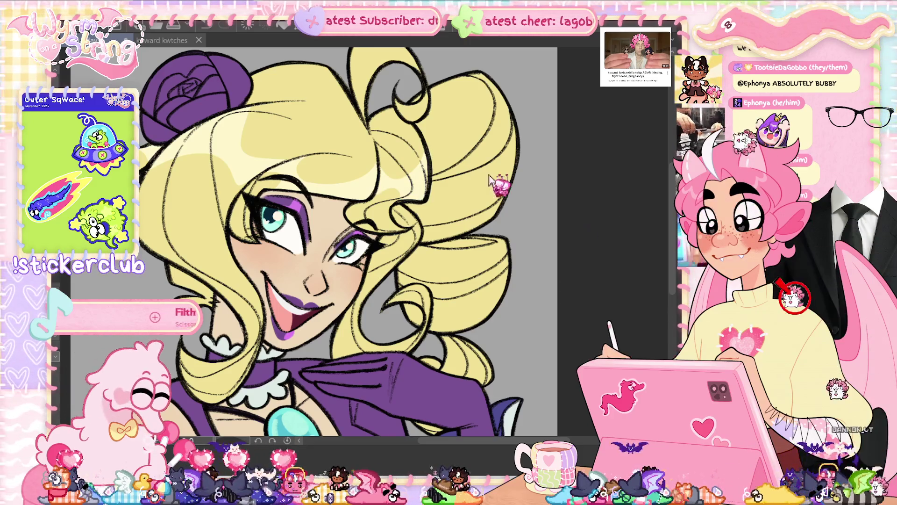
left_click_drag(502, 255, 523, 180)
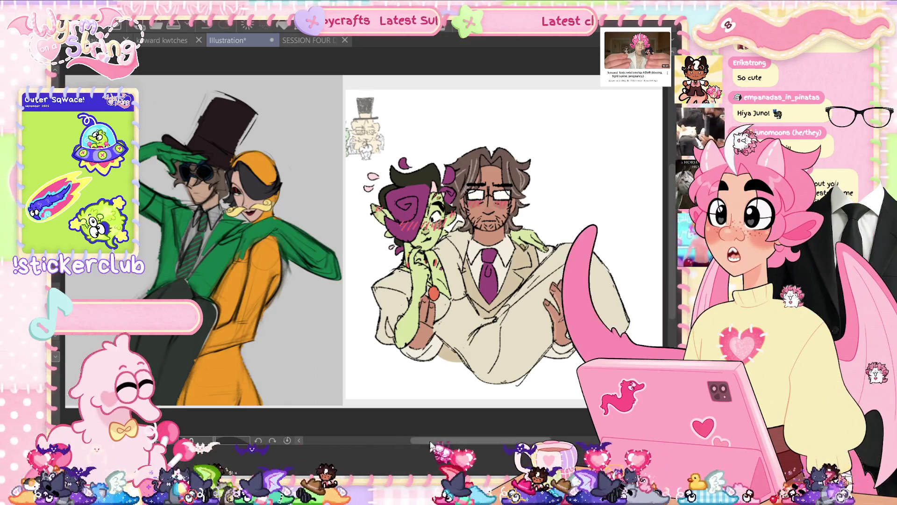
- Zoom and fit the illustration, making then clearing a small selection near the faces
scroll(467, 243, "up", 3)
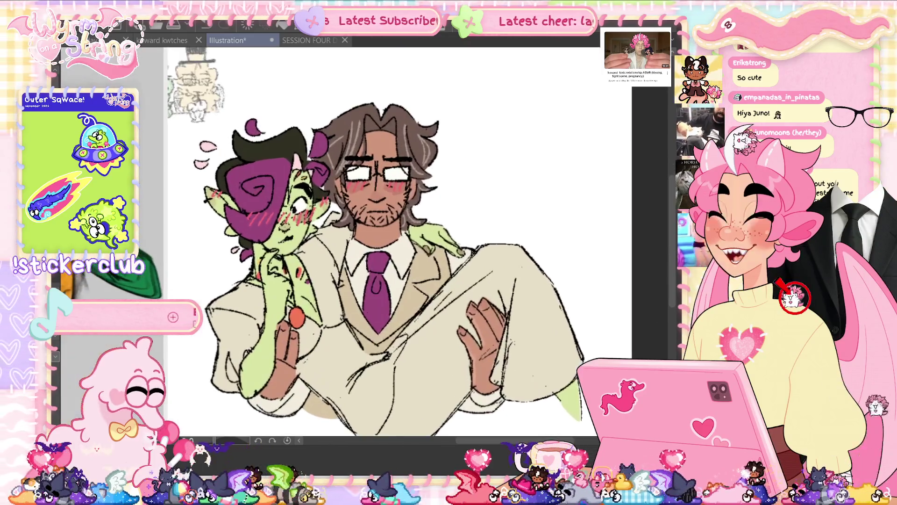
scroll(369, 243, "up", 5)
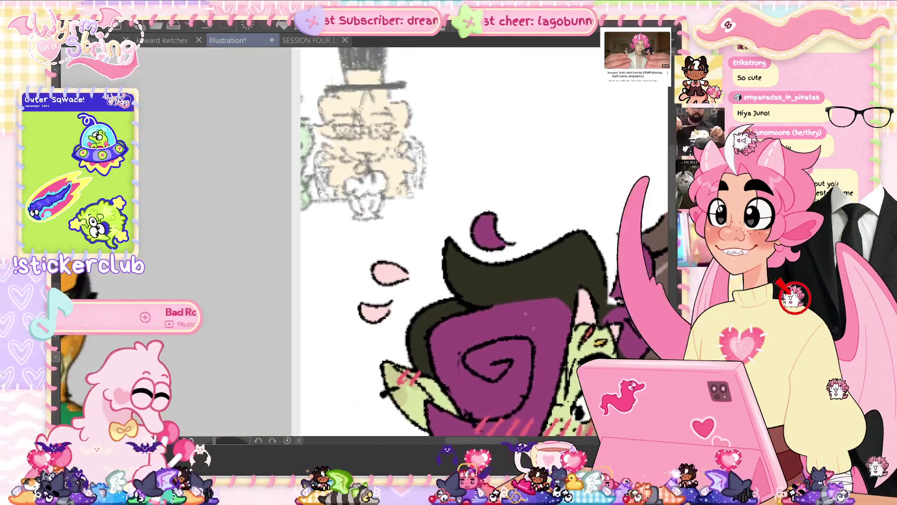
scroll(526, 314, "up", 4)
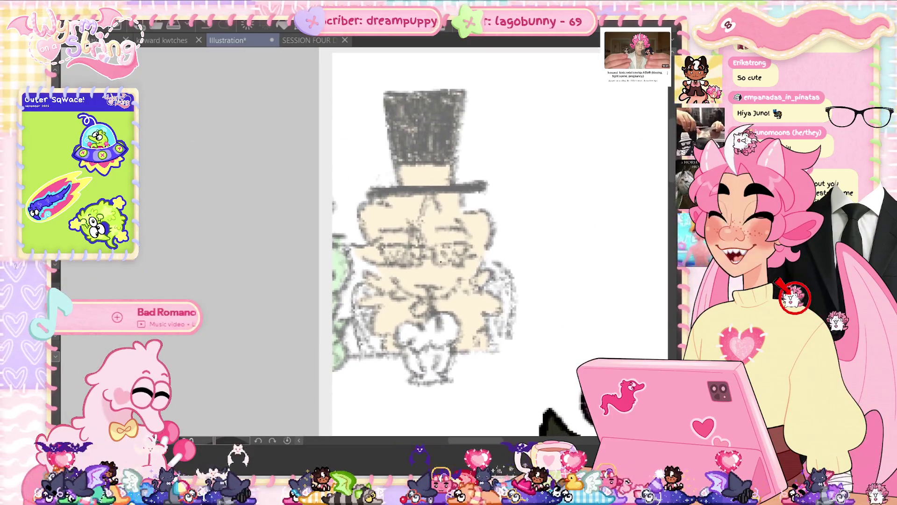
scroll(432, 276, "up", 2)
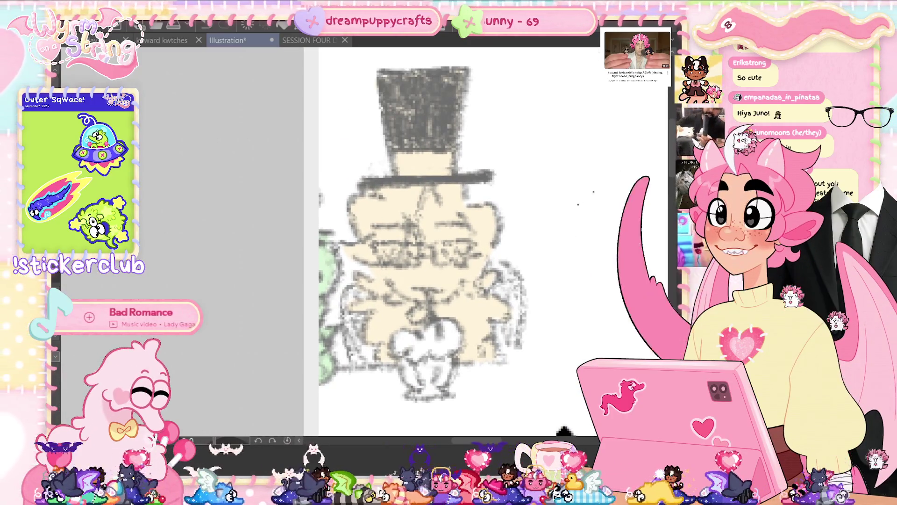
key("ctrl+0")
scroll(547, 219, "up", 1)
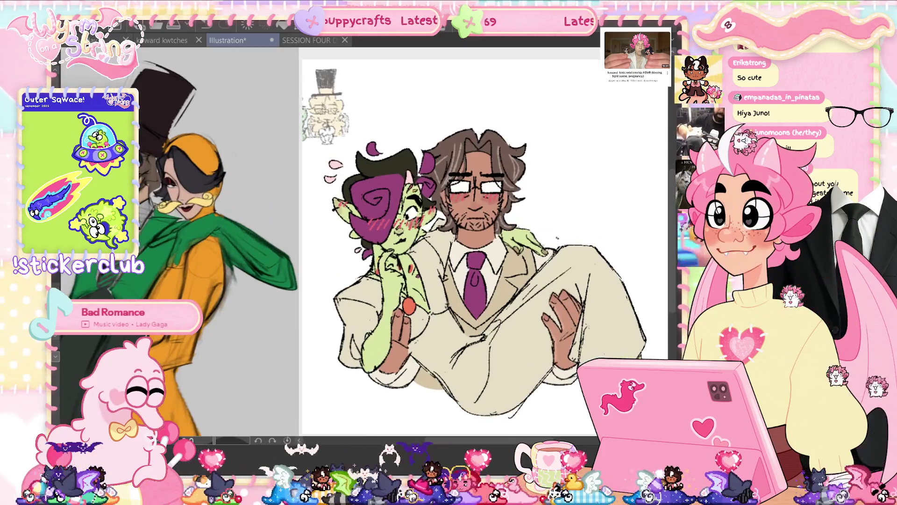
scroll(547, 220, "up", 1)
left_click_drag(577, 227, 523, 239)
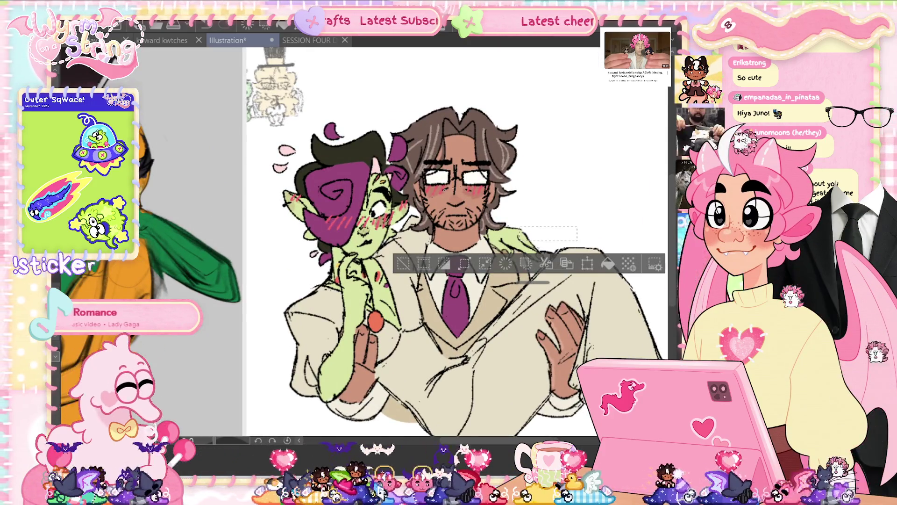
key("ctrl+d")
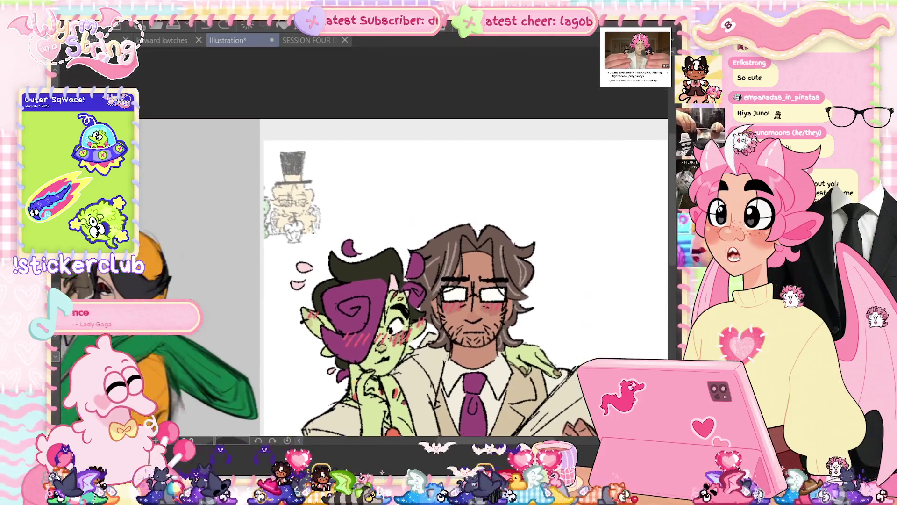
- Scroll right to reveal the bearded man carrying the green-skinned character
scroll(416, 183, "up", 3)
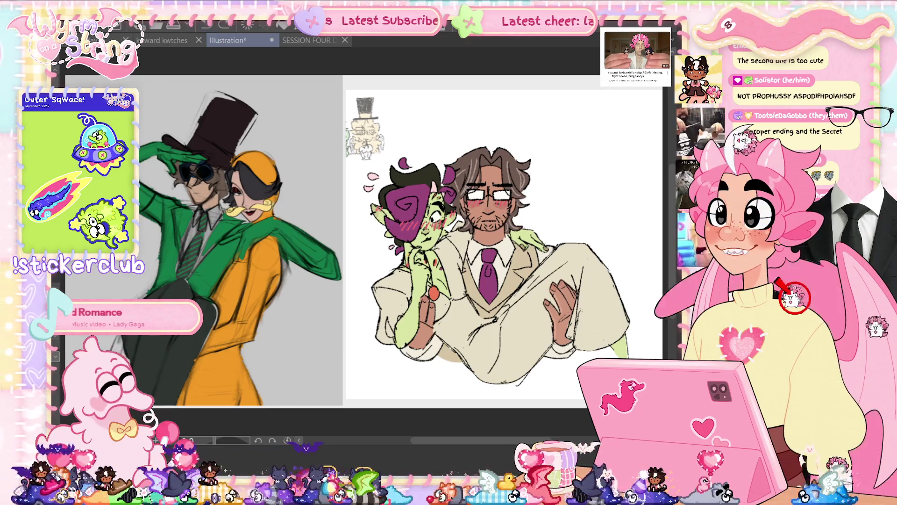
scroll(355, 241, "right", 5)
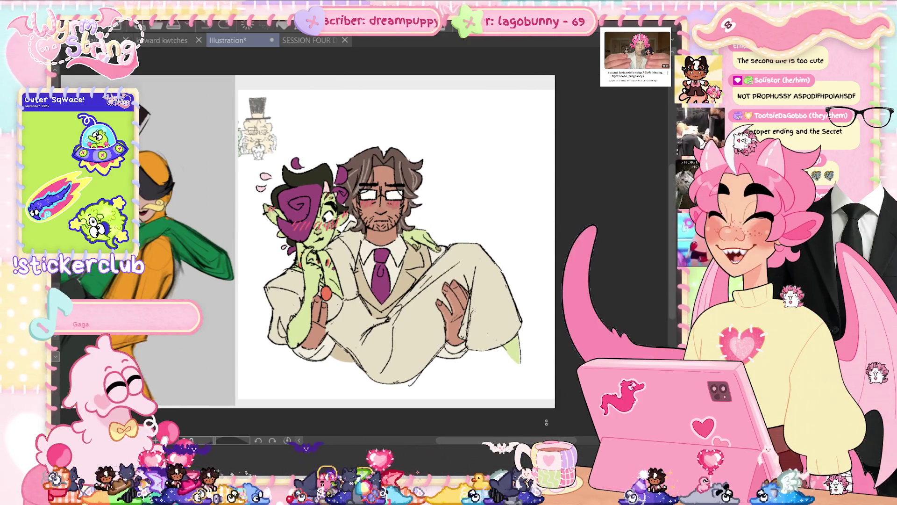
left_click_drag(543, 440, 471, 440)
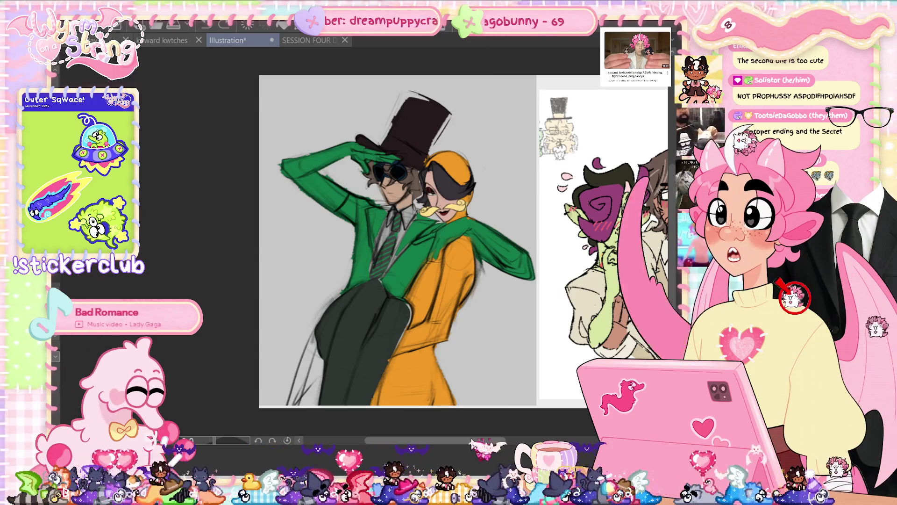
left_click_drag(472, 441, 470, 450)
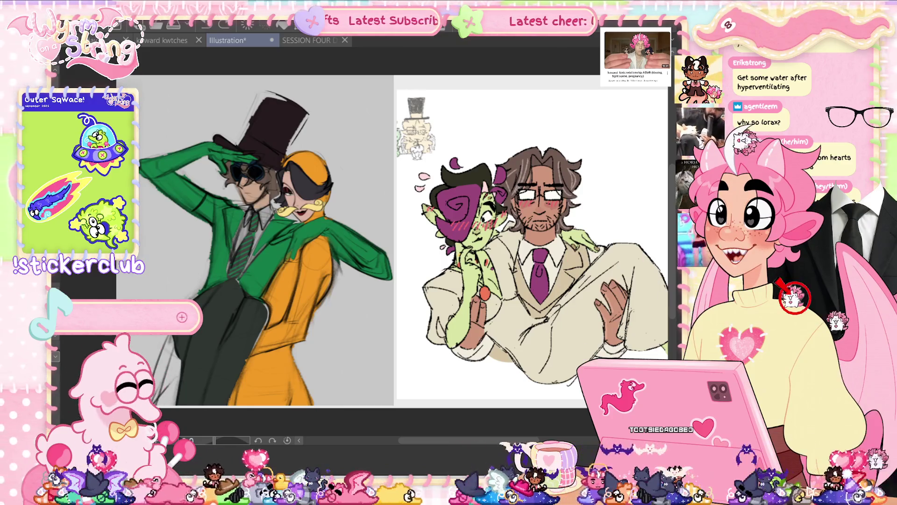
- Scroll across to the neighbouring artwork, then pan back to centre the top-hat pair piece
left_click_drag(455, 441, 429, 441)
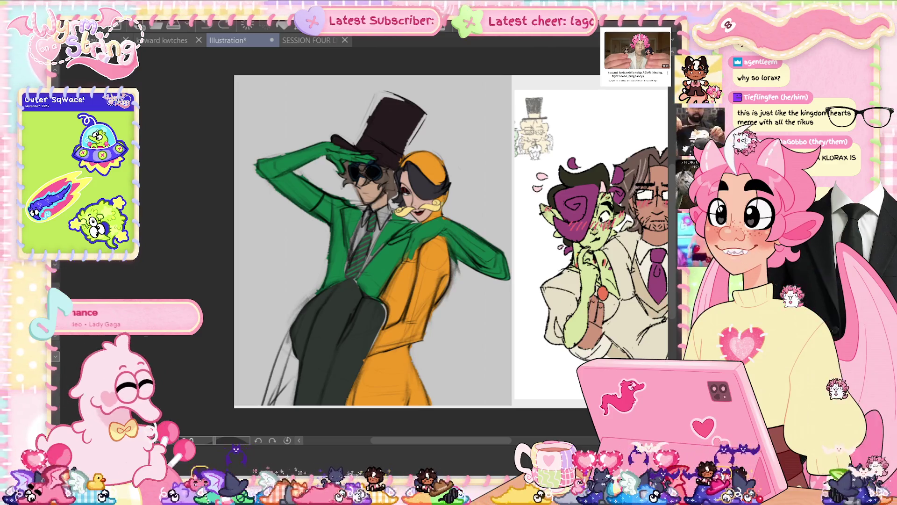
scroll(374, 240, "right", 5)
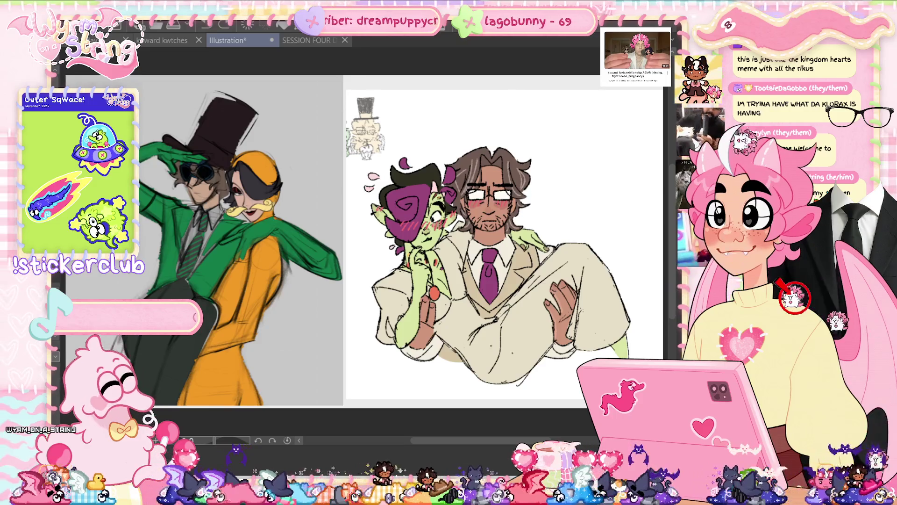
scroll(460, 453, "right", 4)
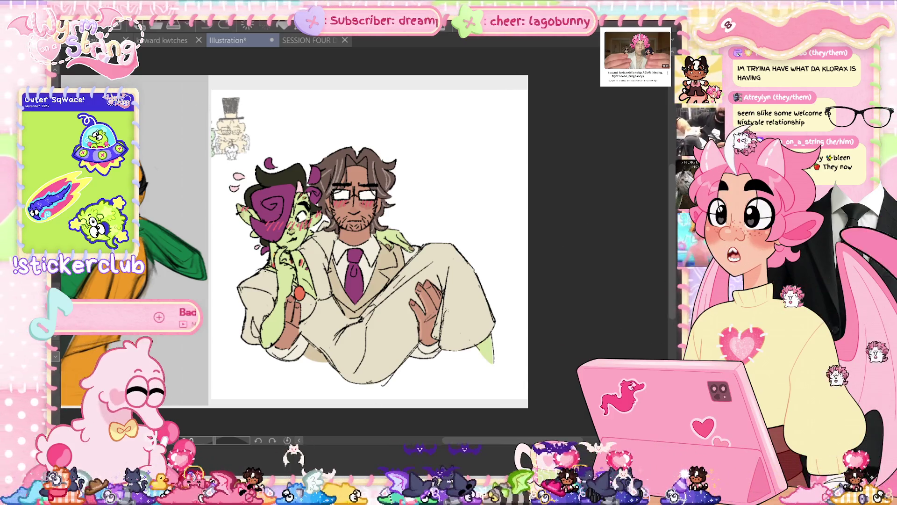
mouse_move(481, 440)
left_mouse_down()
mouse_move(391, 439)
mouse_move(403, 439)
left_mouse_up()
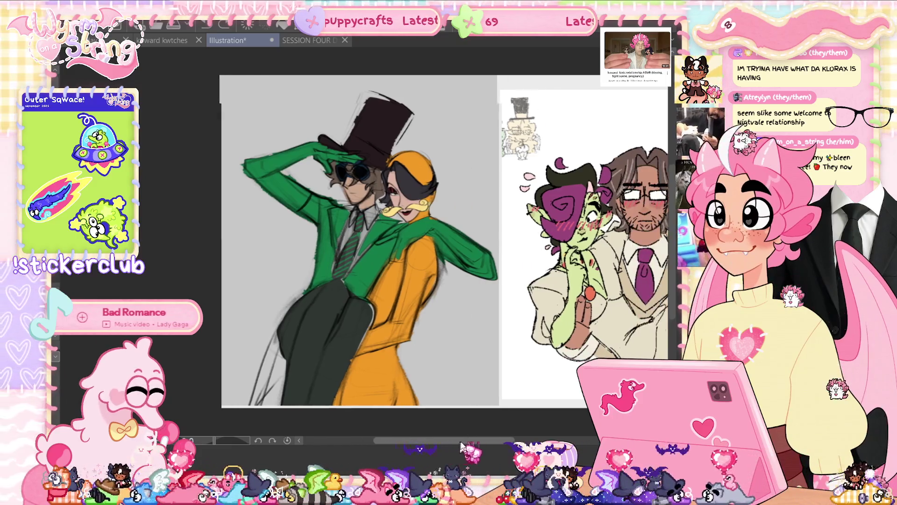
left_click_drag(428, 440, 465, 440)
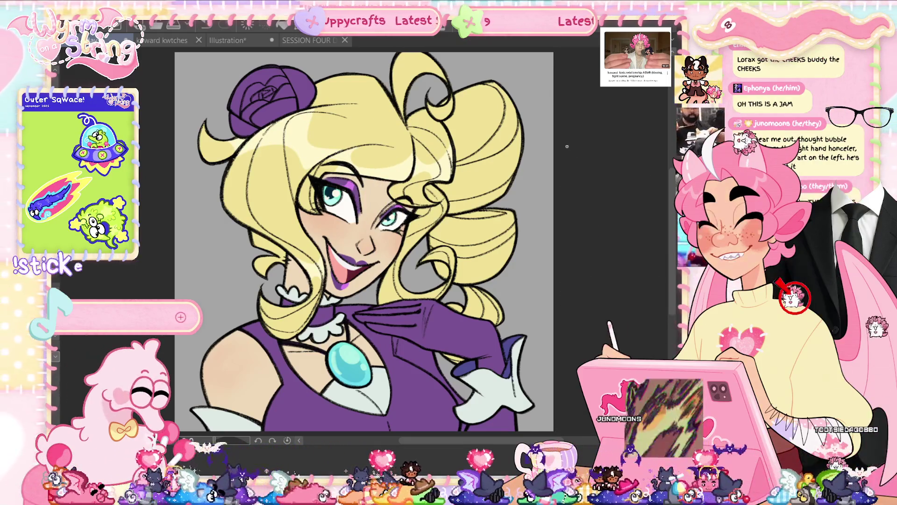
- Leave one faint stroke along the hair curl's right edge, undoing two rougher sketch attempts
scroll(521, 133, "up", 1)
scroll(520, 133, "up", 1)
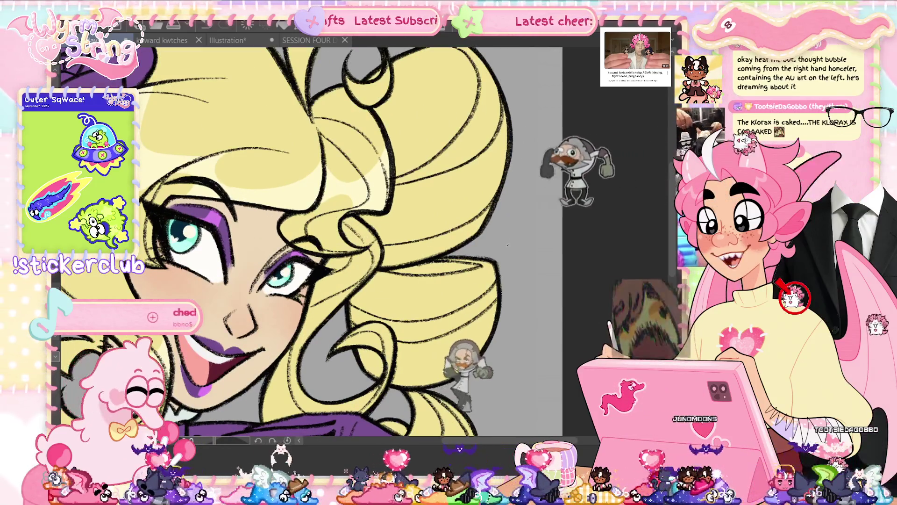
scroll(520, 133, "up", 1)
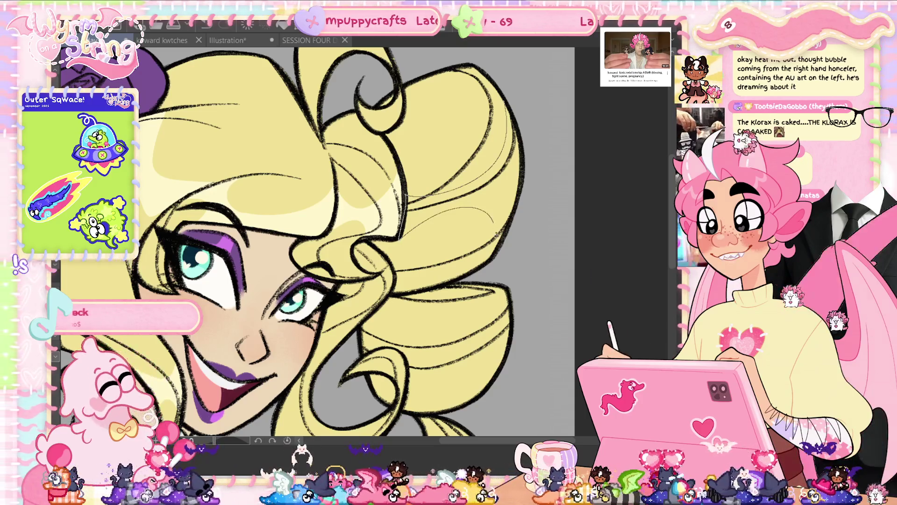
left_click_drag(497, 232, 522, 163)
key("ctrl+z")
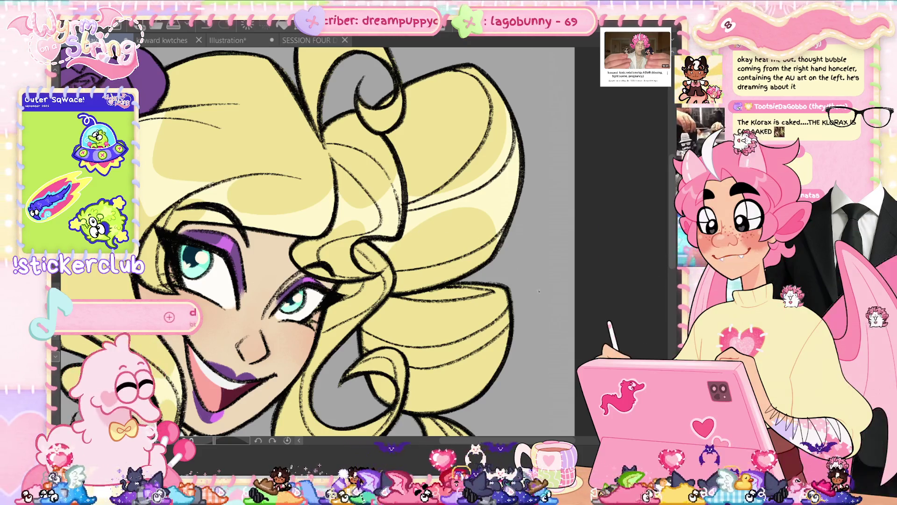
left_click_drag(539, 291, 576, 231)
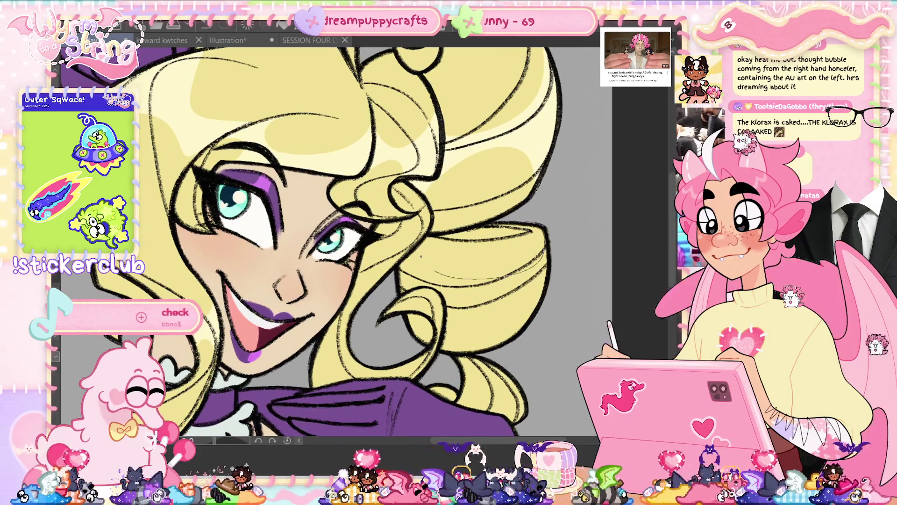
left_click_drag(420, 256, 418, 283)
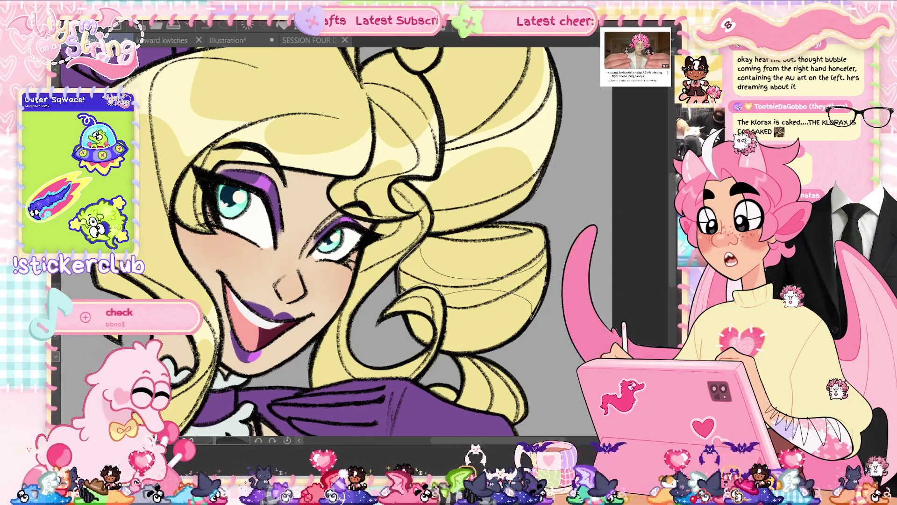
key("ctrl+z")
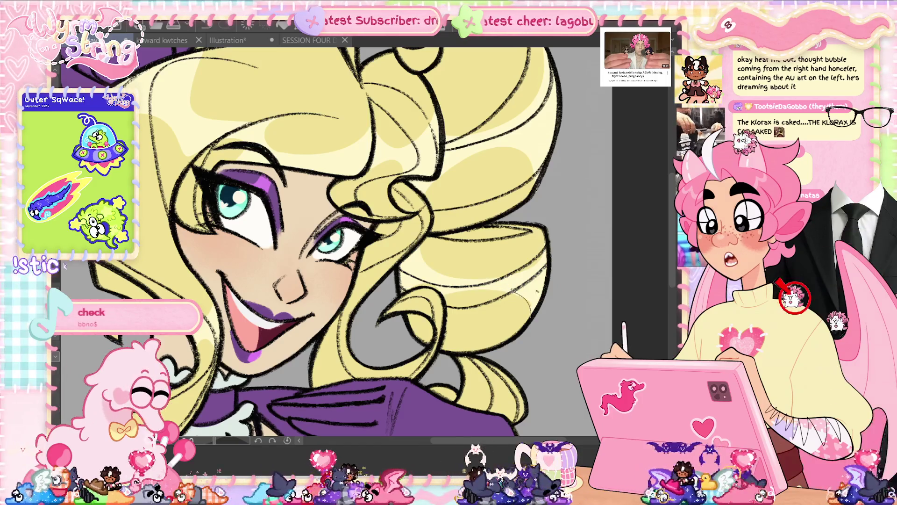
left_click_drag(553, 277, 538, 320)
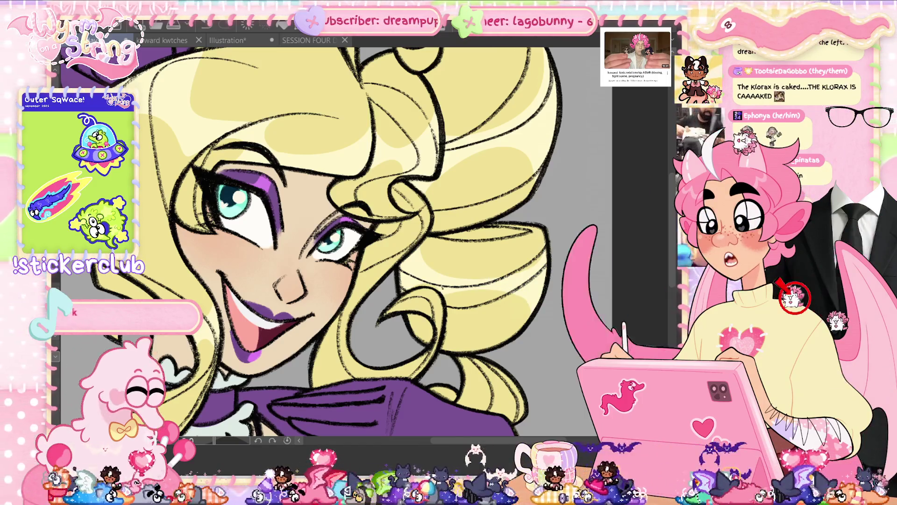
scroll(408, 283, "down", 3)
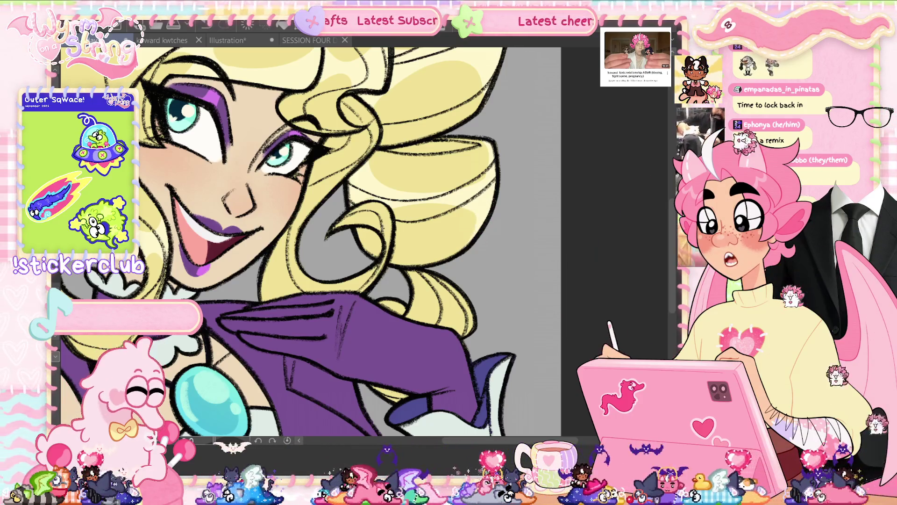
- Fill the grey hair curl with pale yellow, discarding a stray sketch mark
left_click_drag(519, 268, 509, 226)
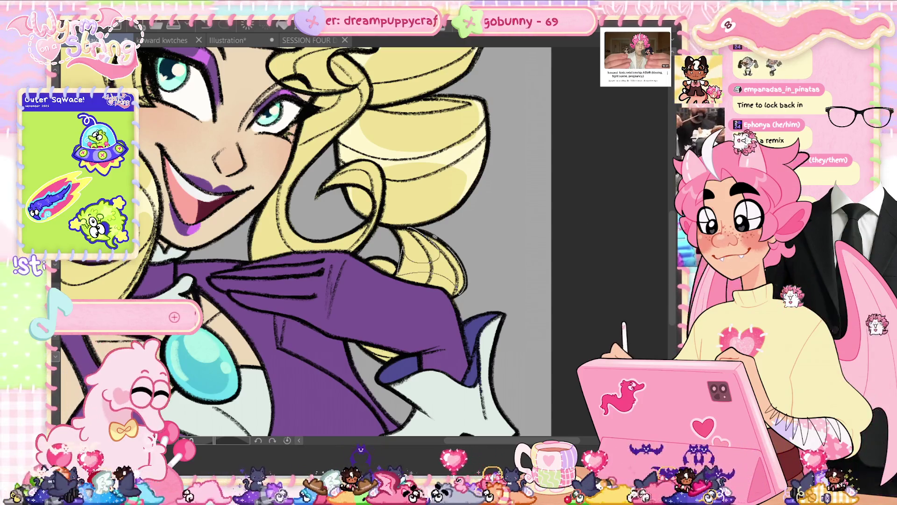
left_click(430, 261)
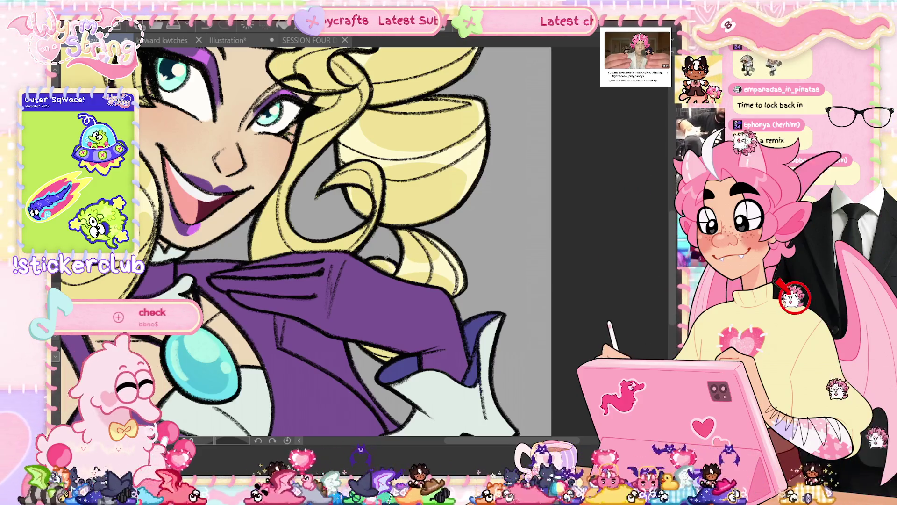
scroll(299, 243, "up", 5)
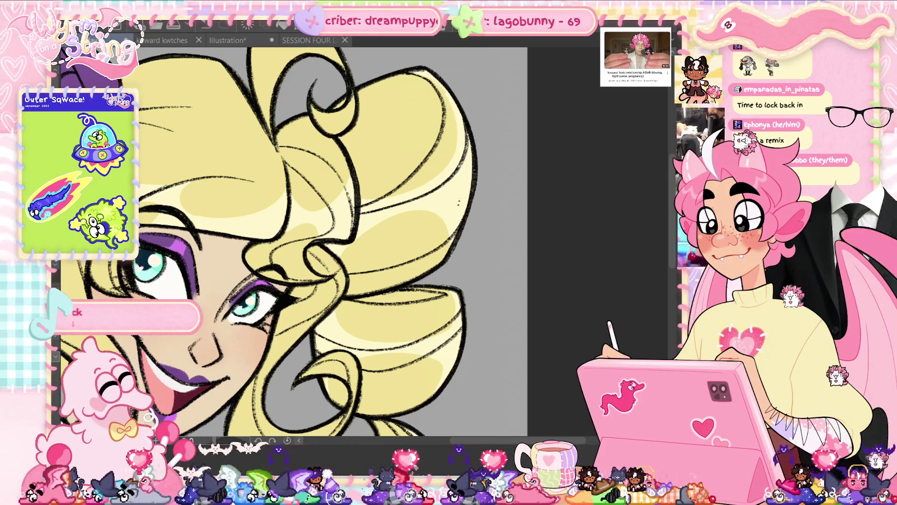
mouse_move(443, 211)
left_mouse_down()
mouse_move(454, 239)
mouse_move(446, 238)
left_mouse_up()
key("ctrl+z")
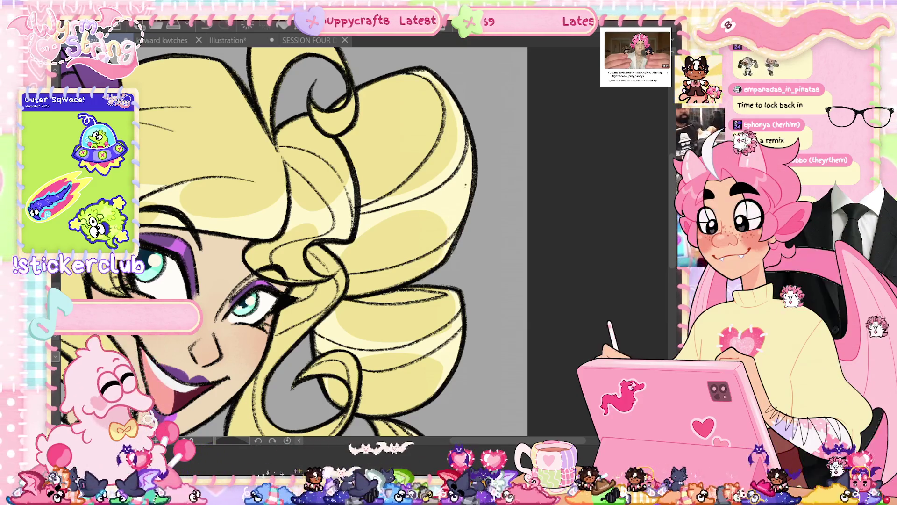
scroll(294, 243, "down", 4)
scroll(295, 243, "down", 4)
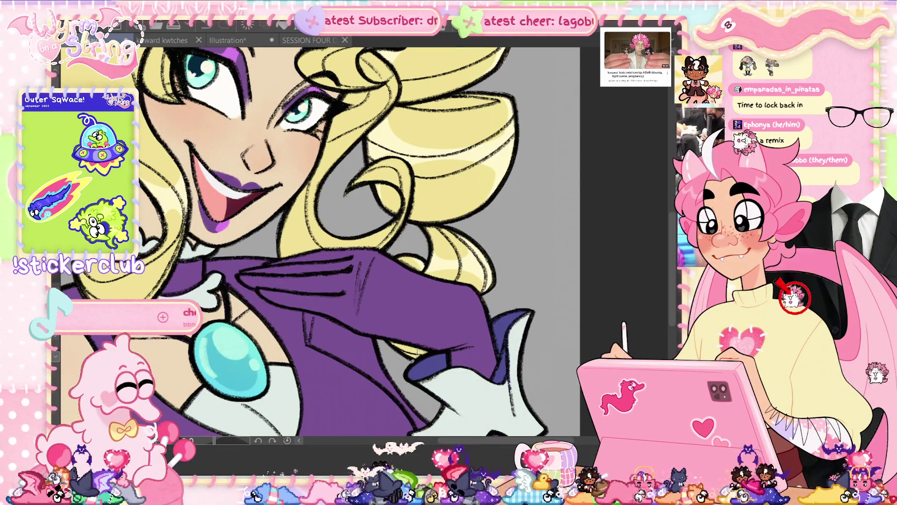
scroll(418, 352, "up", 4)
scroll(418, 353, "up", 2)
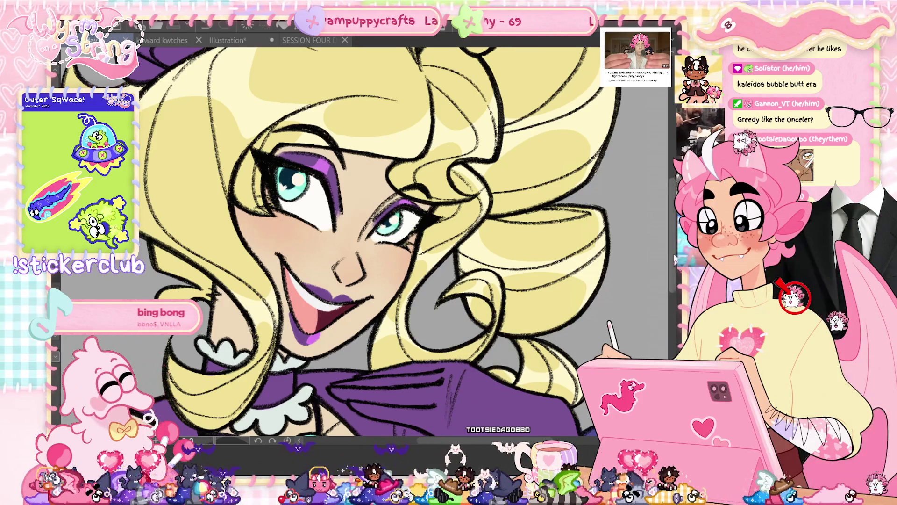
- Switch with Ctrl+Tab to the open couple-in-bed illustration
scroll(438, 328, "up", 1)
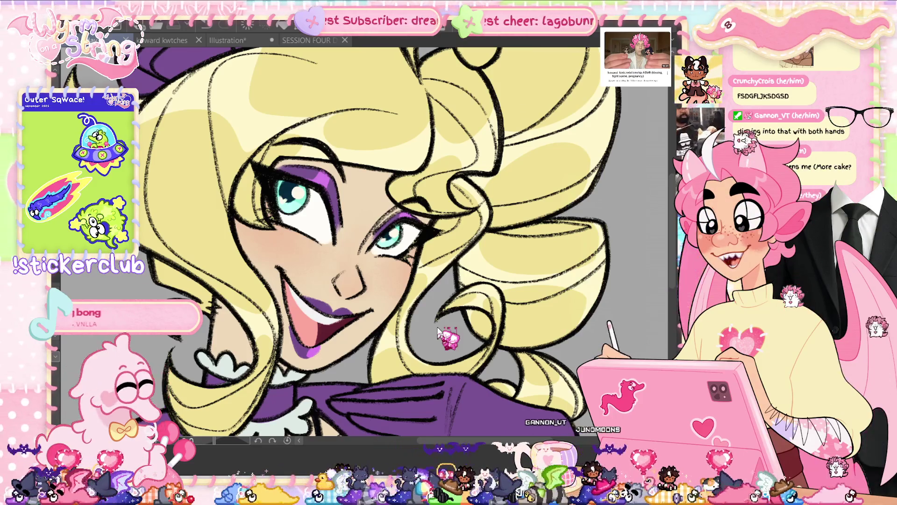
key("ctrl+Tab")
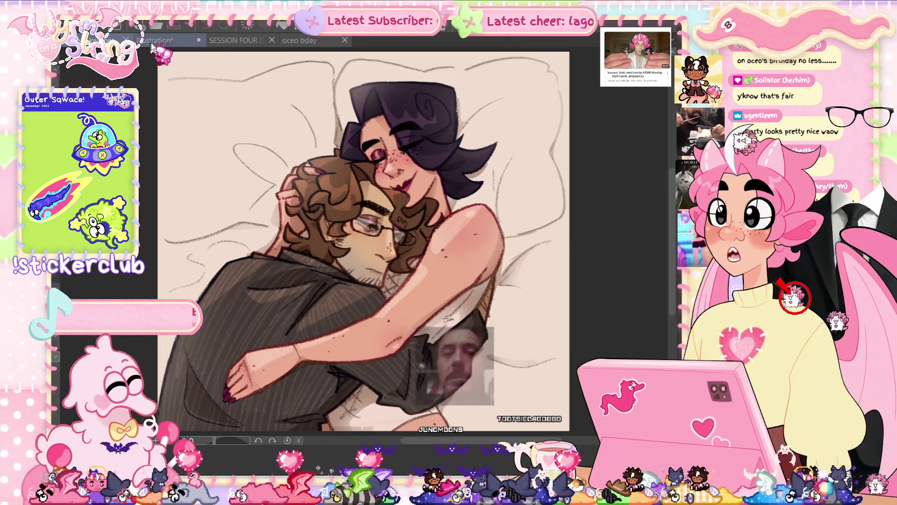
left_click(168, 40)
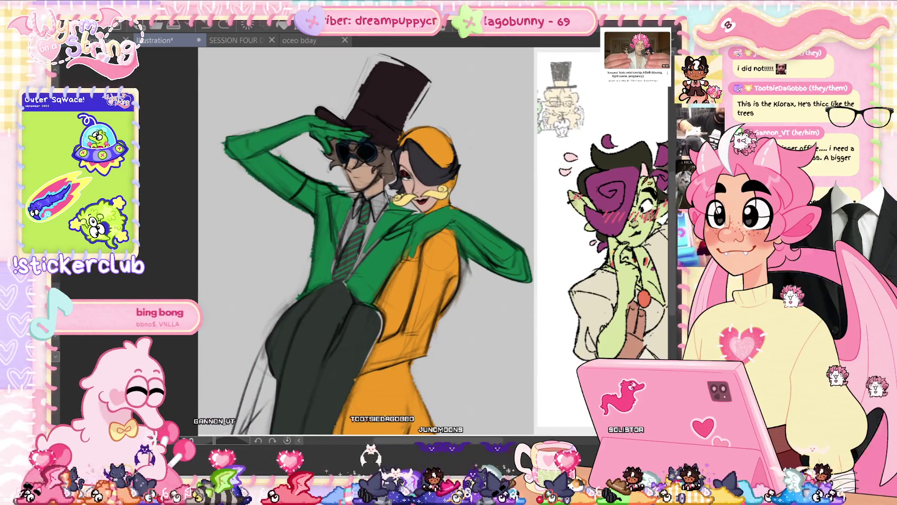
key("ctrl+Tab")
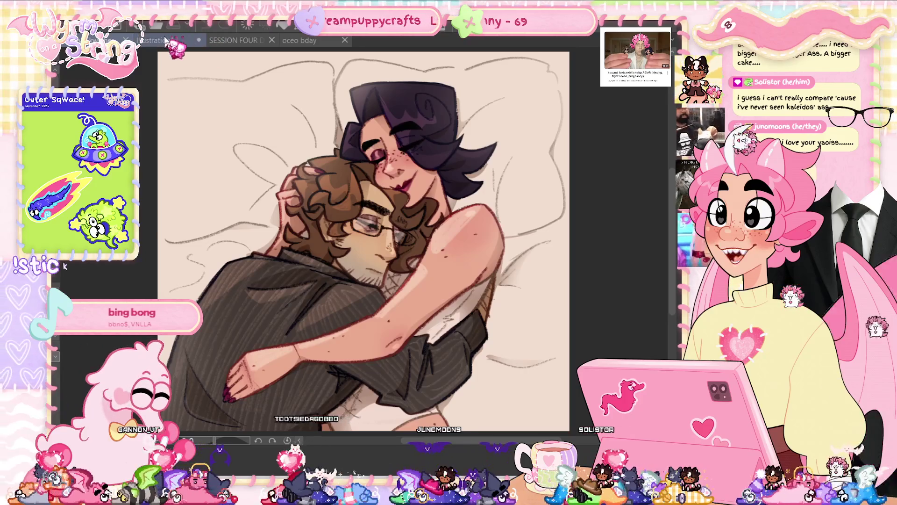
left_click(165, 40)
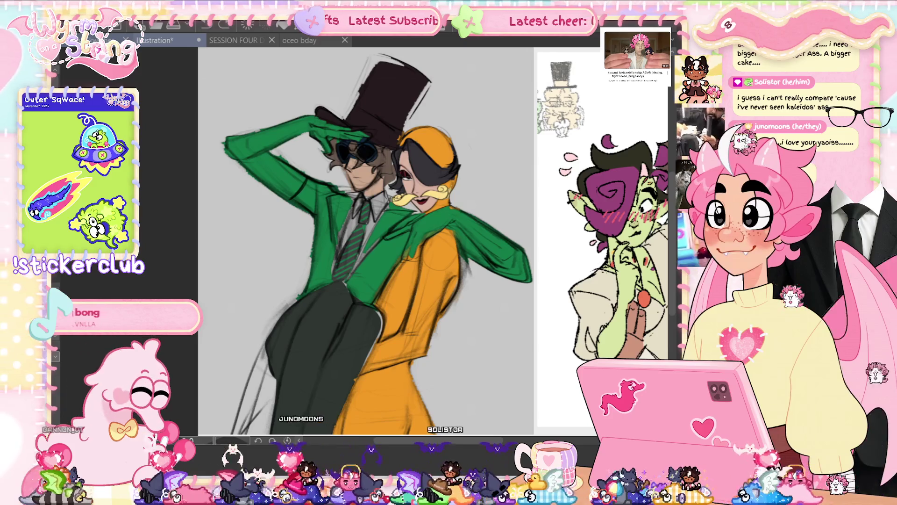
key("ctrl+Tab")
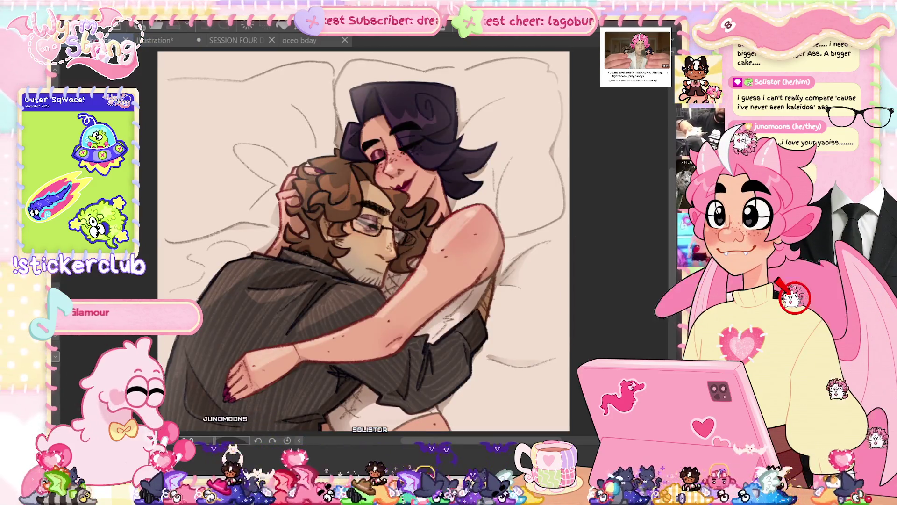
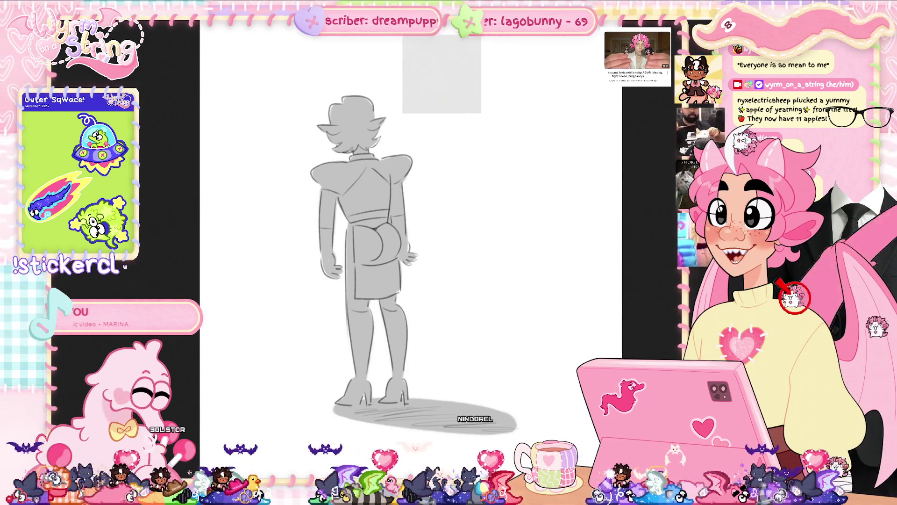
- Flip between the browser reference and Clip Studio Paint, ending on kaleidos tights duo.png
key("alt+Tab")
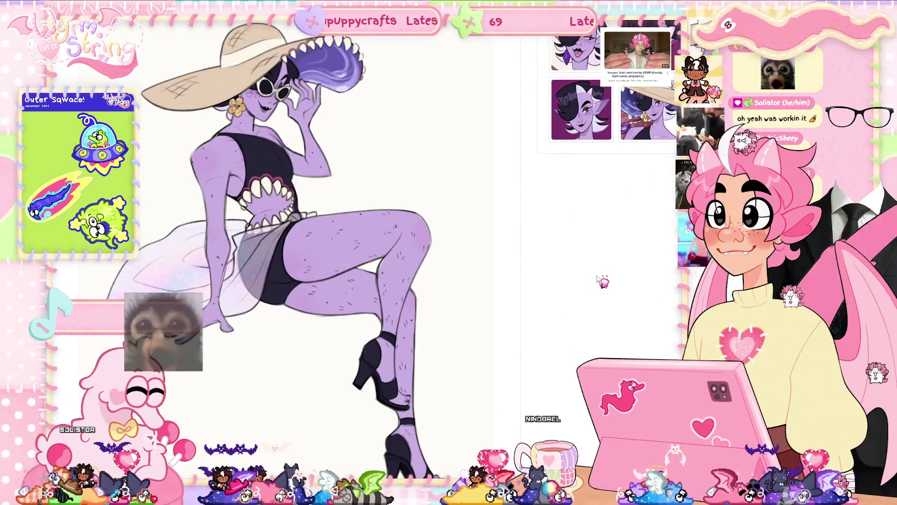
key("alt+Tab")
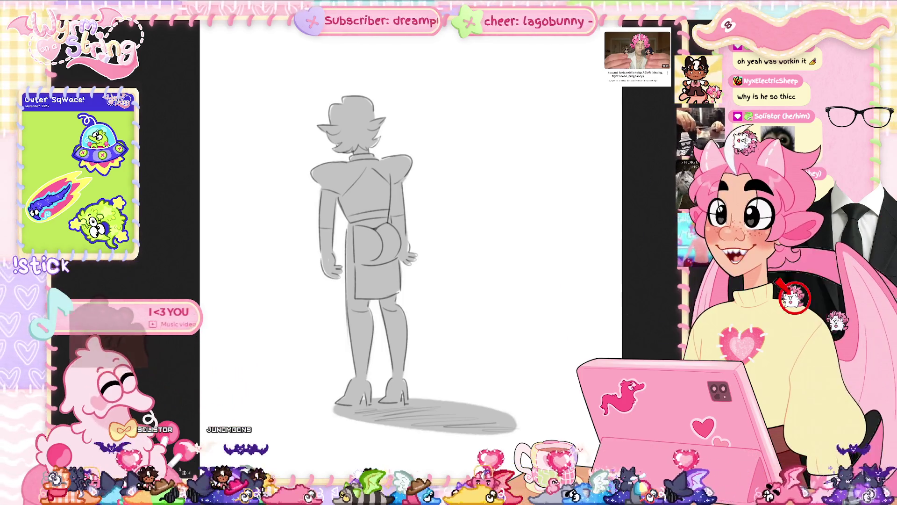
key("alt+Tab")
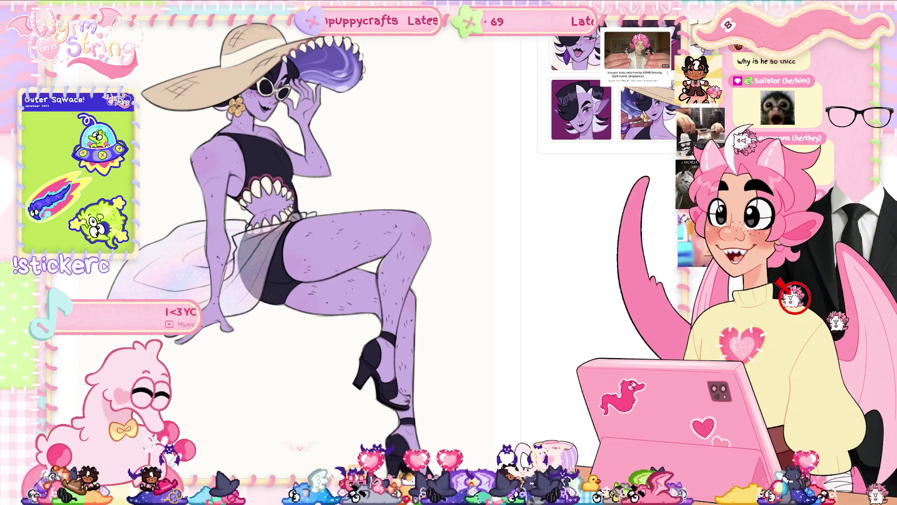
key("alt+Tab")
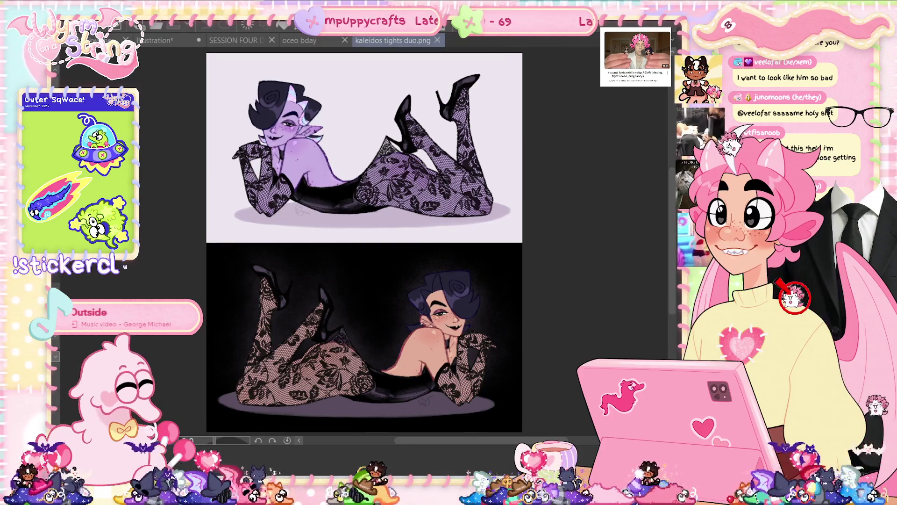
- Zoom around the kaleidos tights image, fit it to the window, then switch to oceo bday
scroll(387, 124, "up", 3)
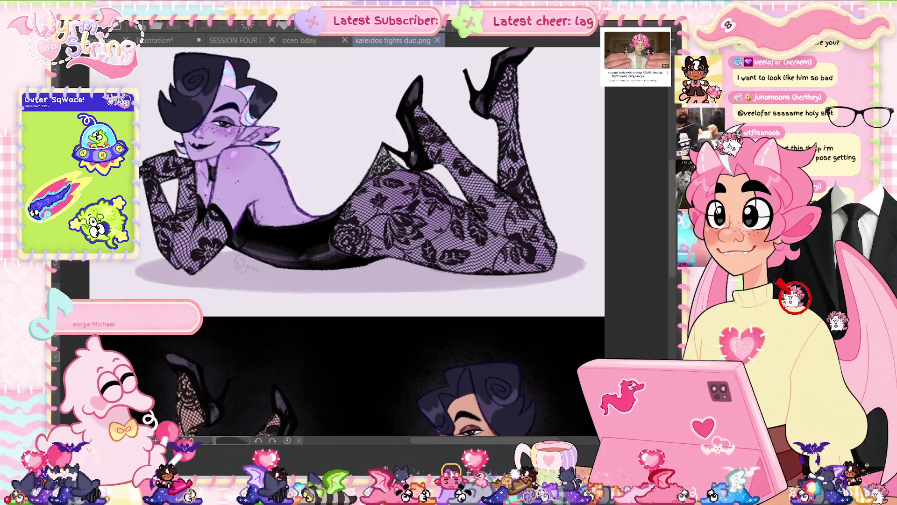
scroll(430, 224, "up", 1)
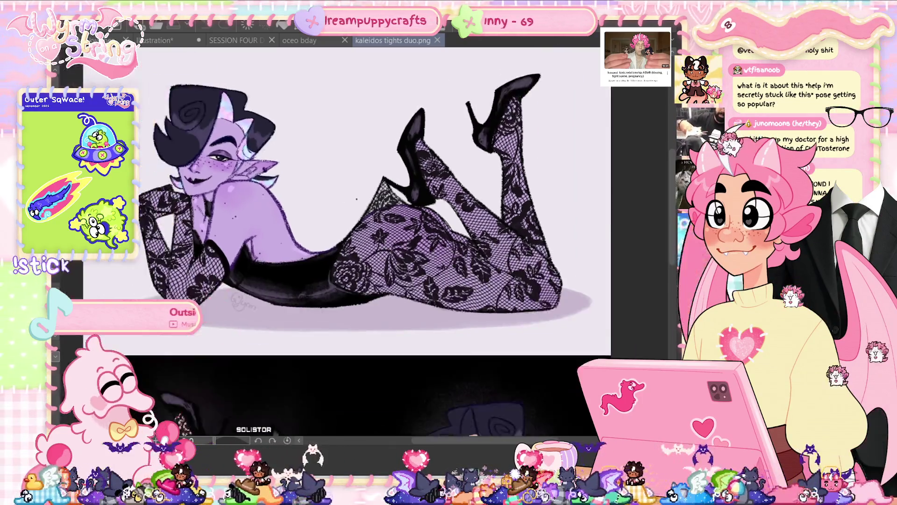
scroll(348, 199, "down", 2)
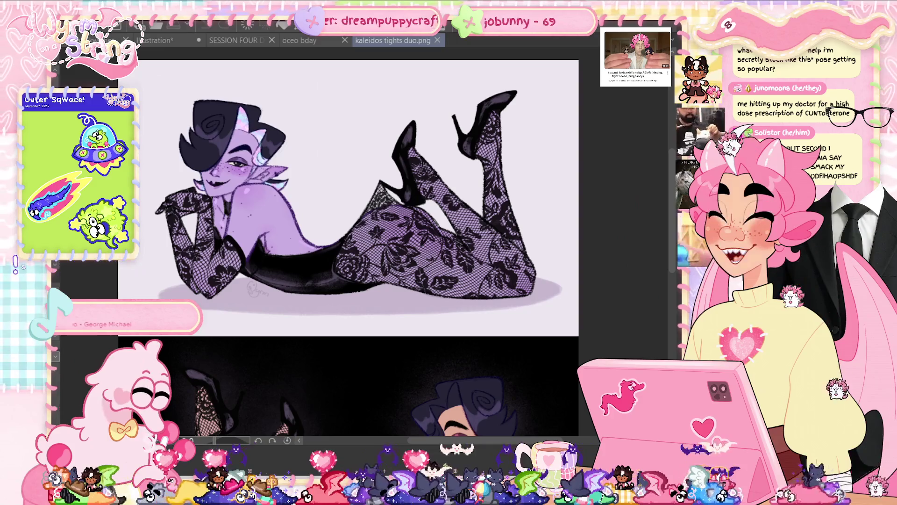
key("ctrl+0")
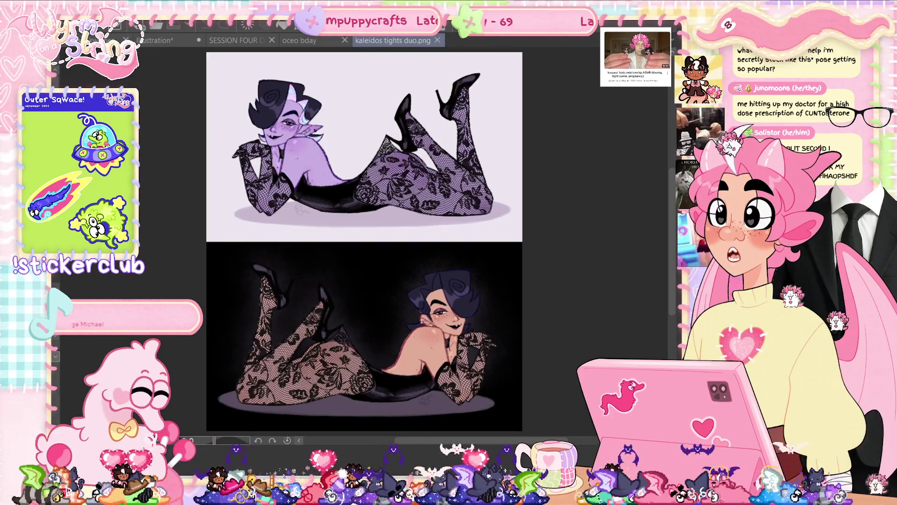
left_click(318, 41)
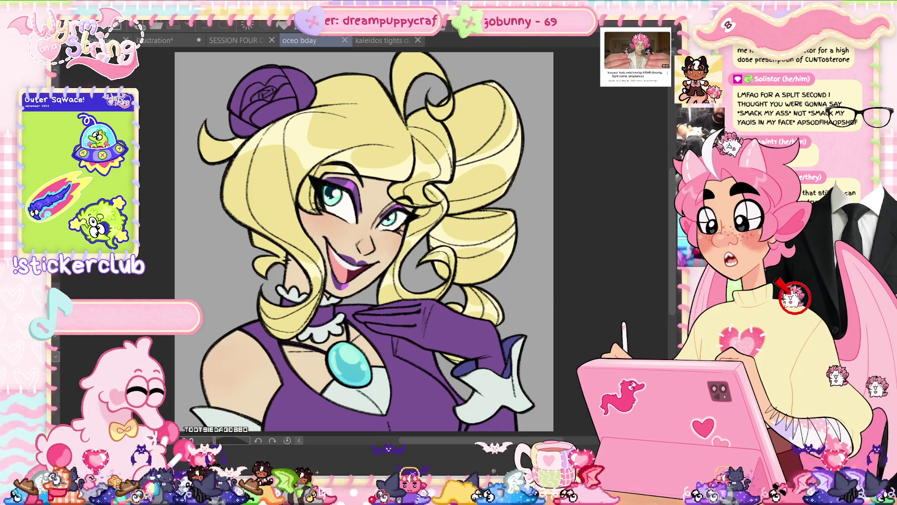
- Dab a touch-up on the right side of the blonde hair, then zoom in on the curl
left_click(511, 231)
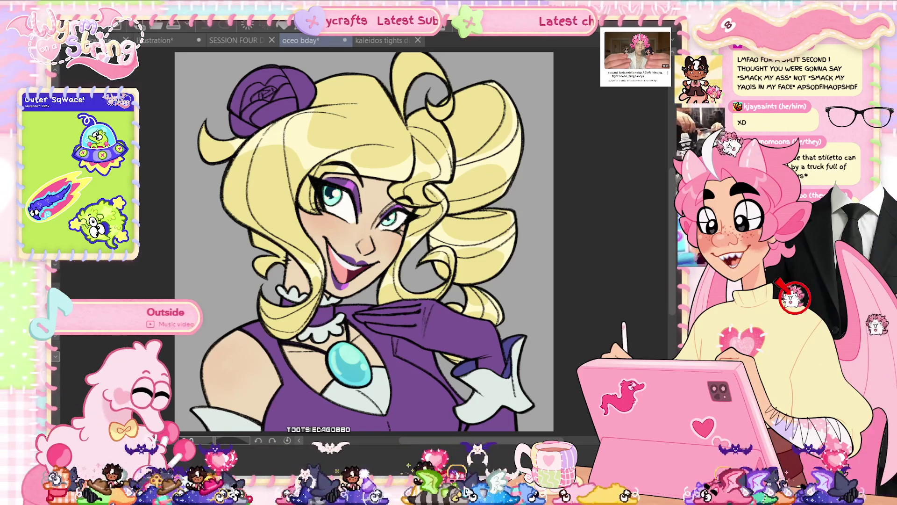
left_click_drag(477, 108, 496, 207)
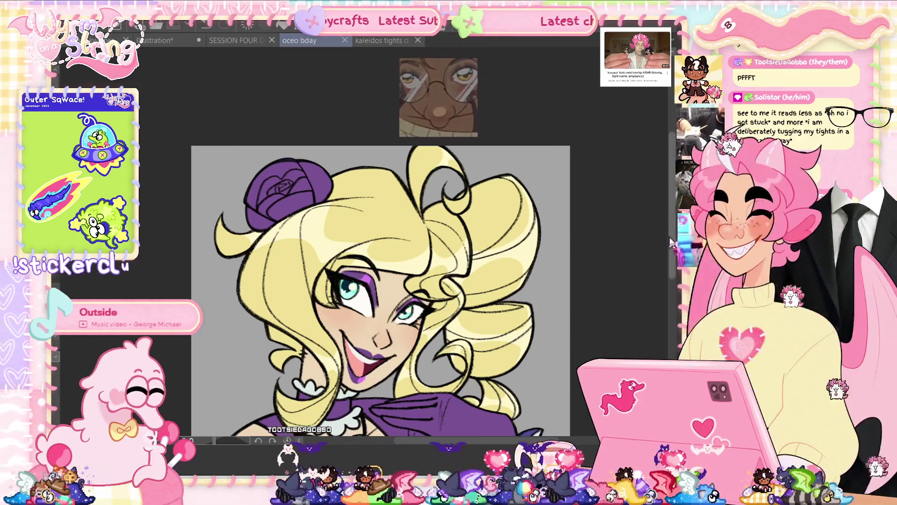
scroll(463, 161, "up", 2)
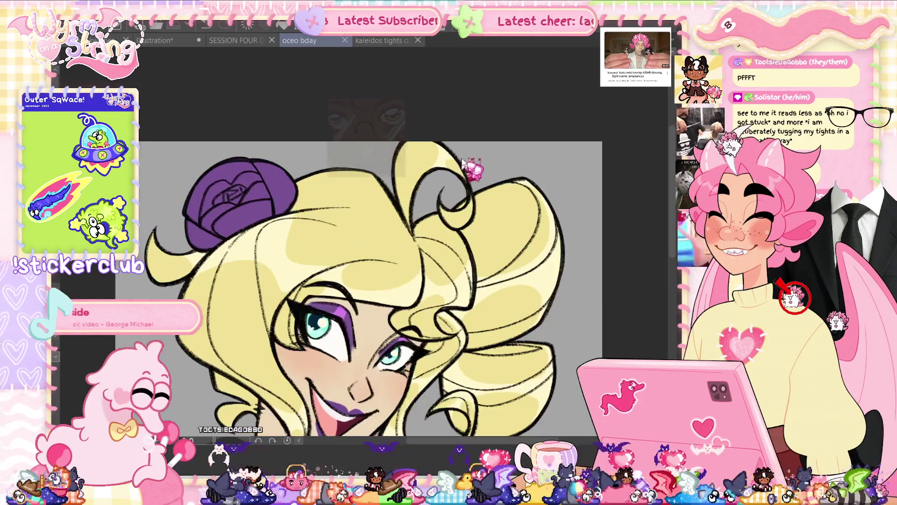
scroll(463, 161, "up", 3)
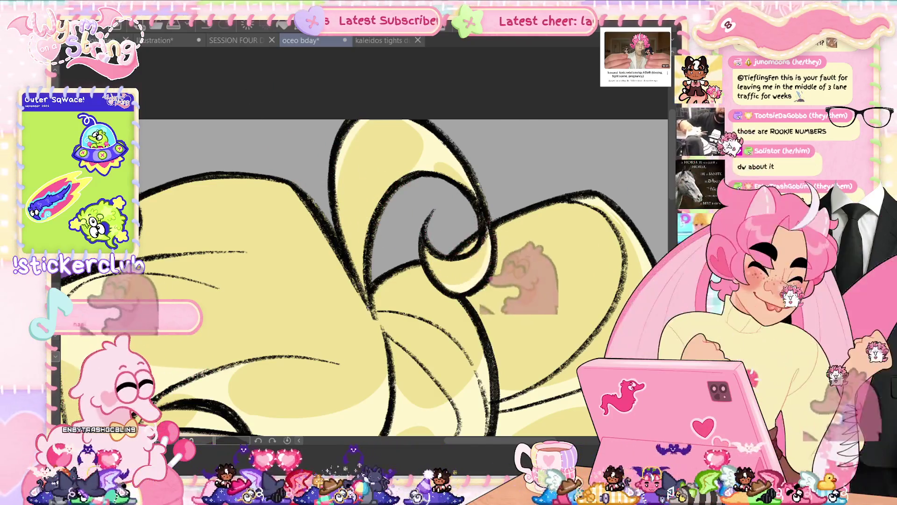
- Undo the stray line drawn across the hair, fit the canvas and save oceo bday
left_click_drag(218, 176, 367, 299)
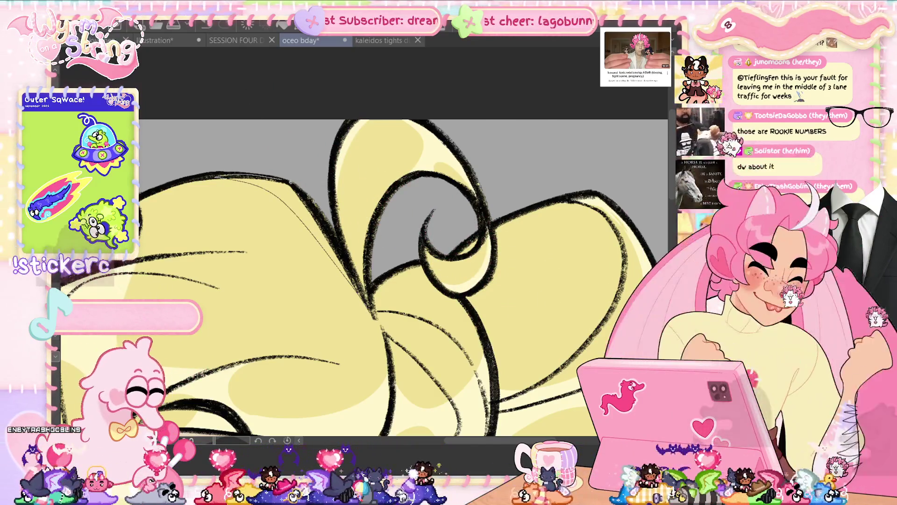
key("ctrl+z")
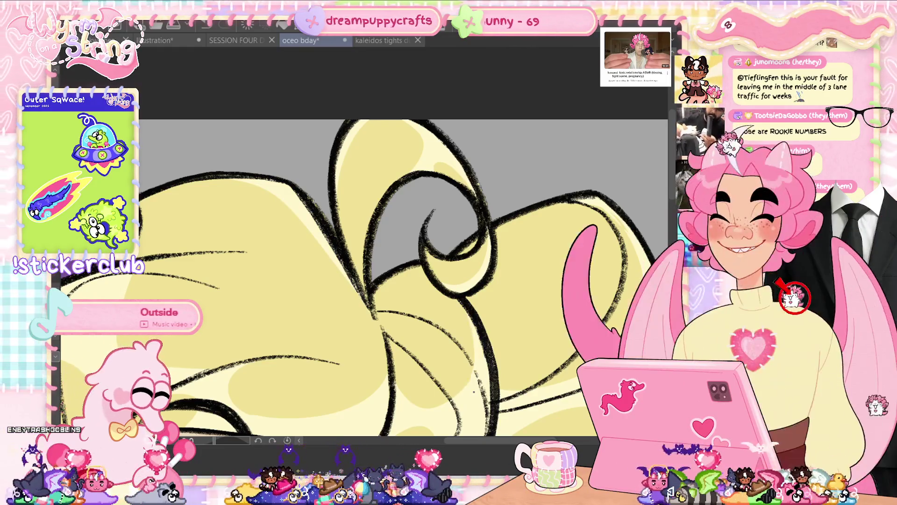
key("ctrl+0")
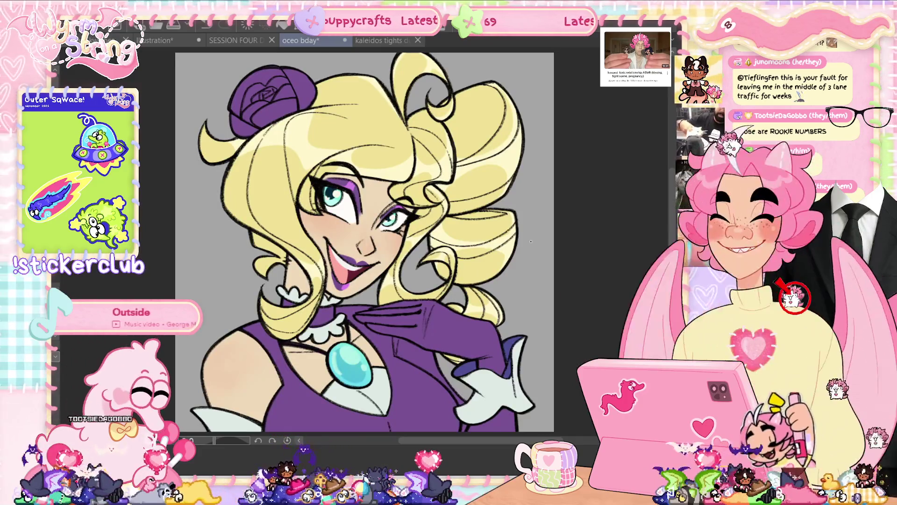
key("ctrl+s")
scroll(286, 139, "up", 1)
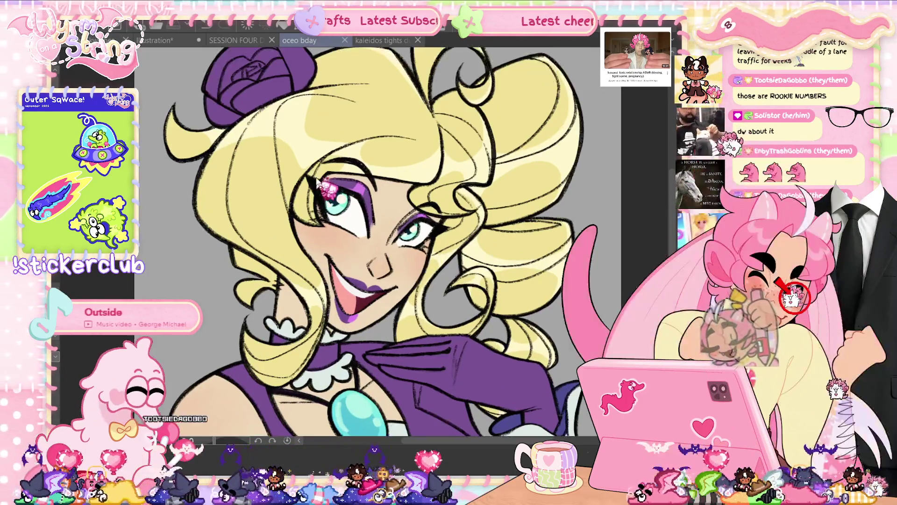
scroll(286, 139, "up", 1)
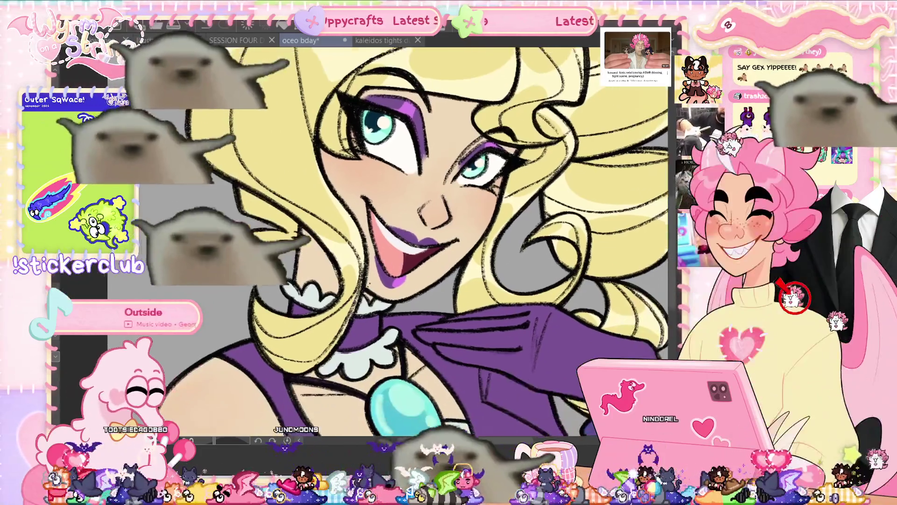
left_click_drag(360, 281, 397, 201)
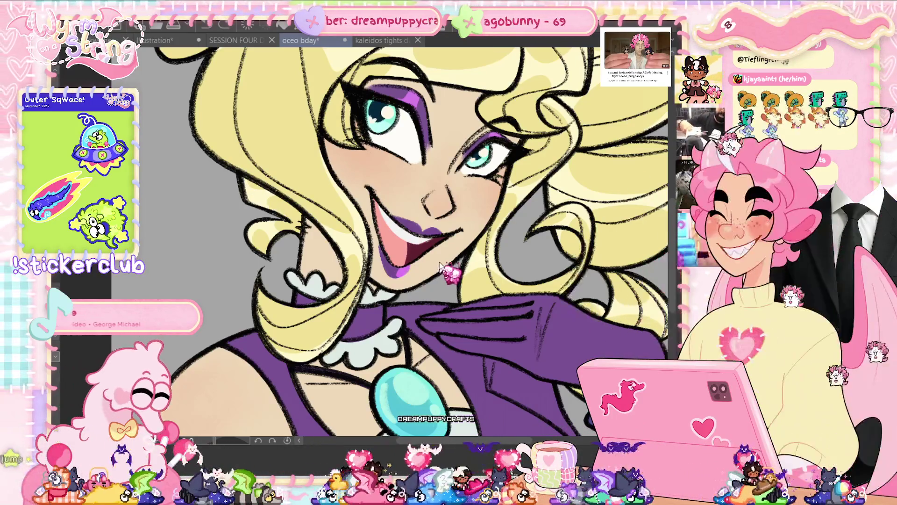
scroll(406, 243, "up", 3)
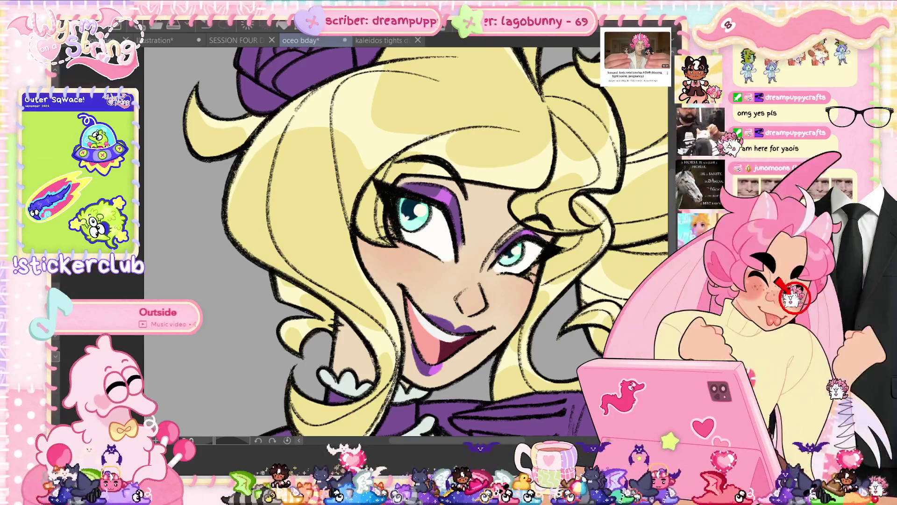
- Undo the faint sketch strokes across the hair, save, and fit the view upright
scroll(407, 243, "up", 5)
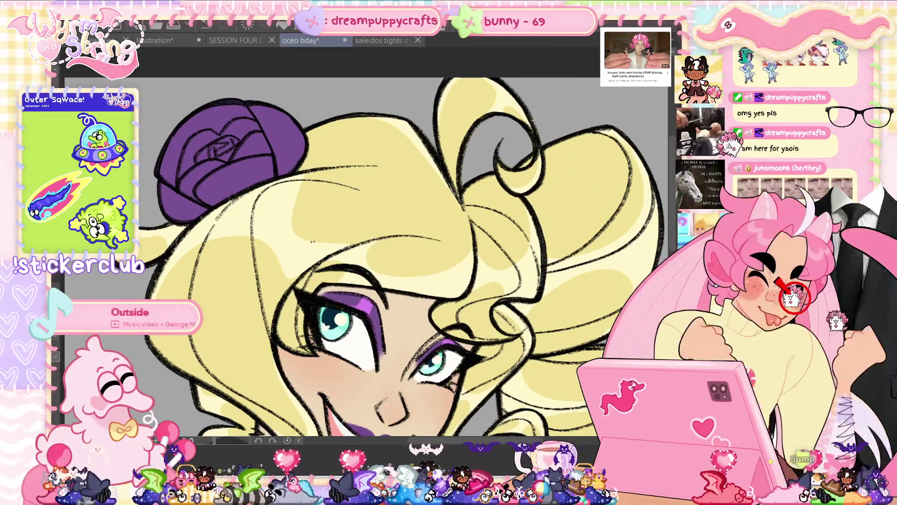
key("ctrl+z")
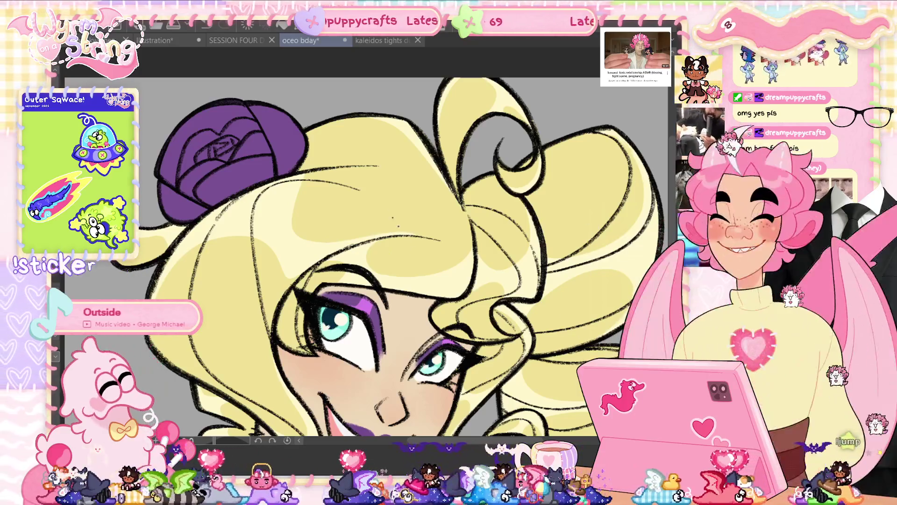
key("ctrl+z")
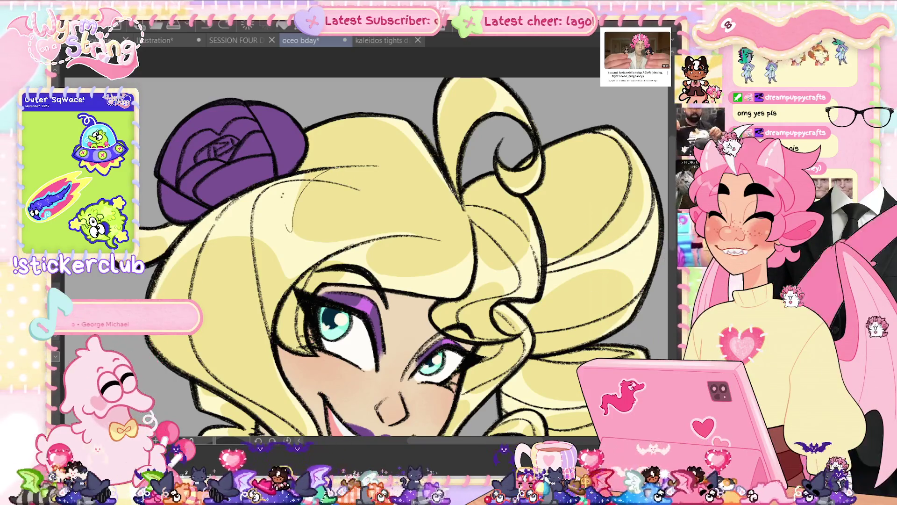
key("ctrl+z")
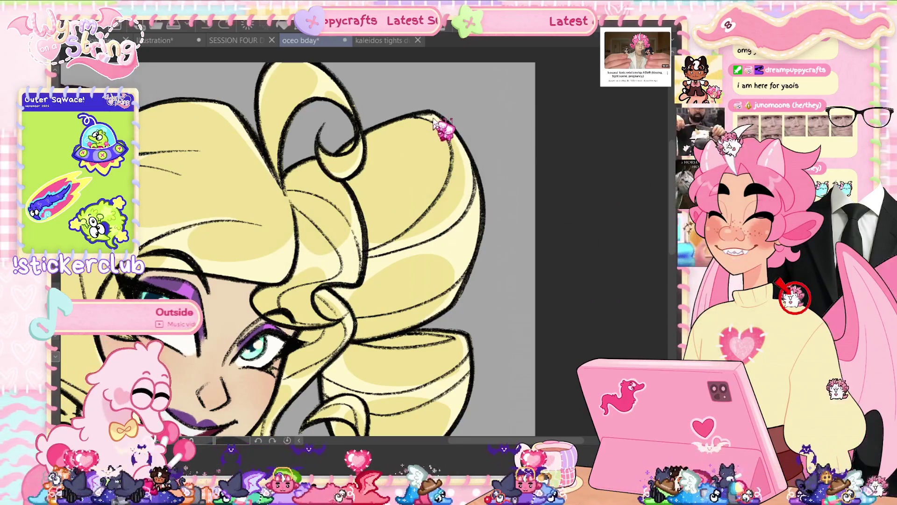
key("ctrl+s")
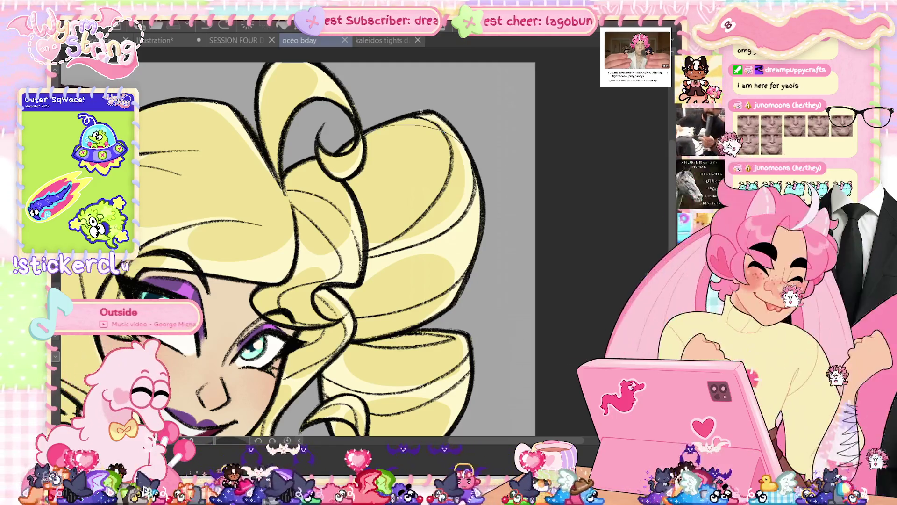
key("ctrl+z")
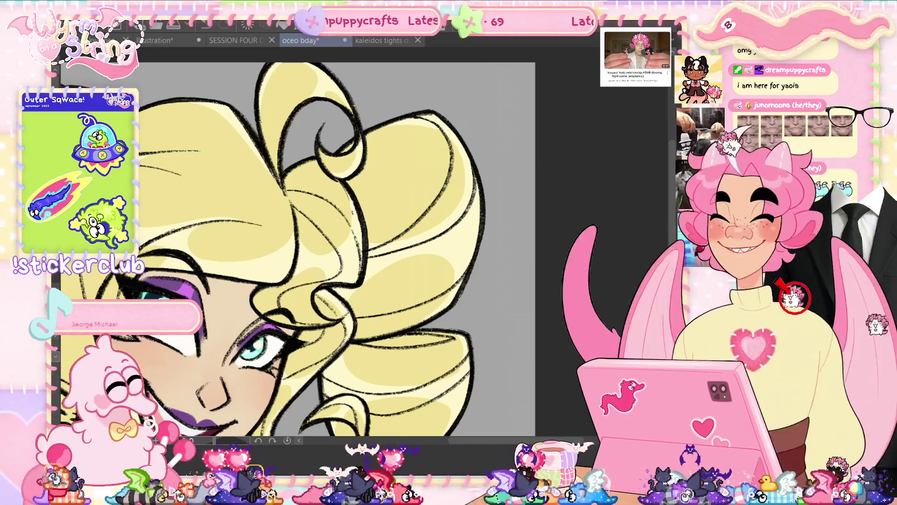
key("ctrl+0")
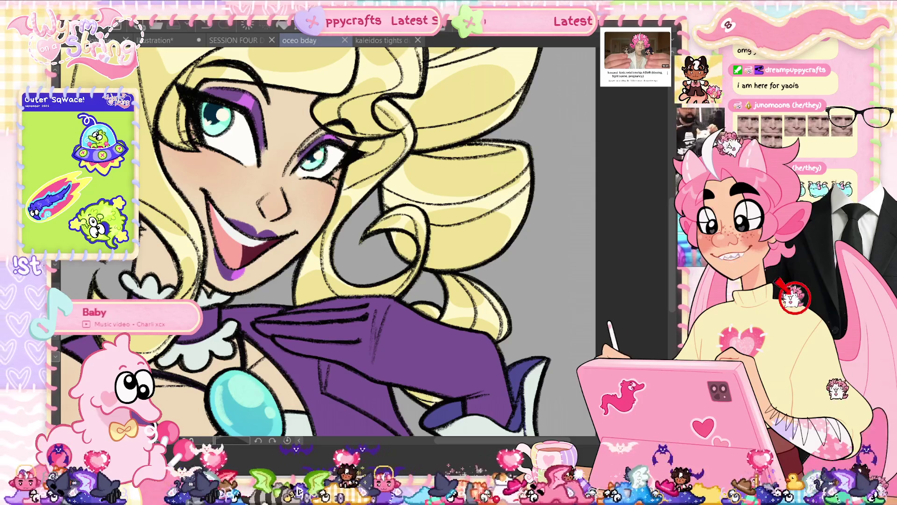
- Apply the upward shift and tilt to the face, centre it, save and fit the canvas
key("ctrl+z")
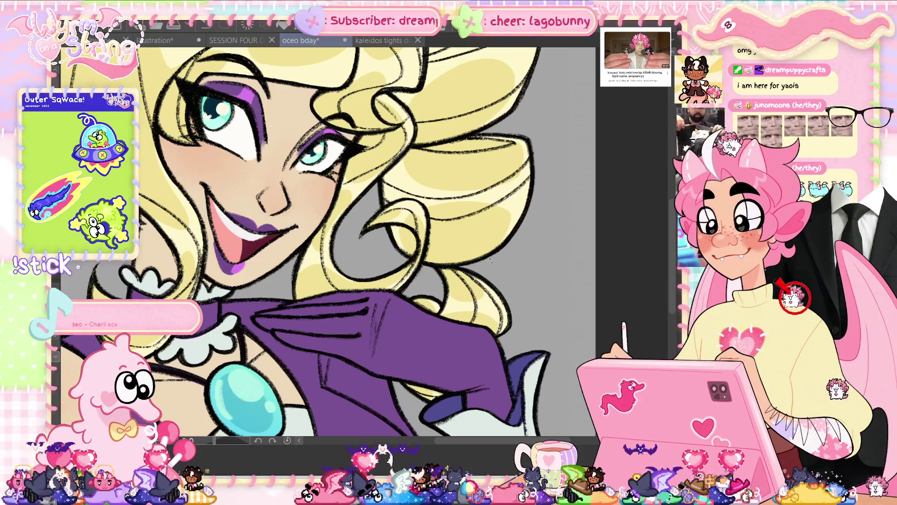
left_click_drag(531, 295, 636, 395)
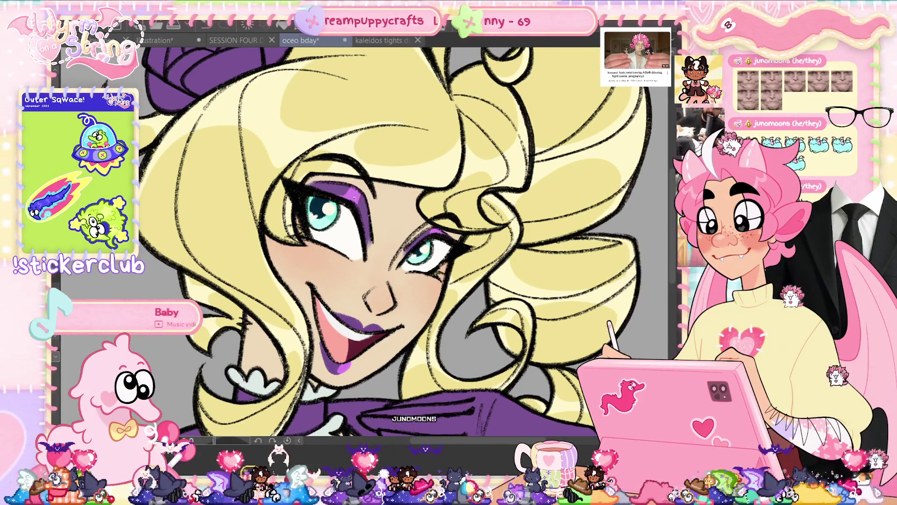
mouse_move(374, 299)
left_mouse_down()
mouse_move(422, 224)
mouse_move(341, 344)
left_mouse_up()
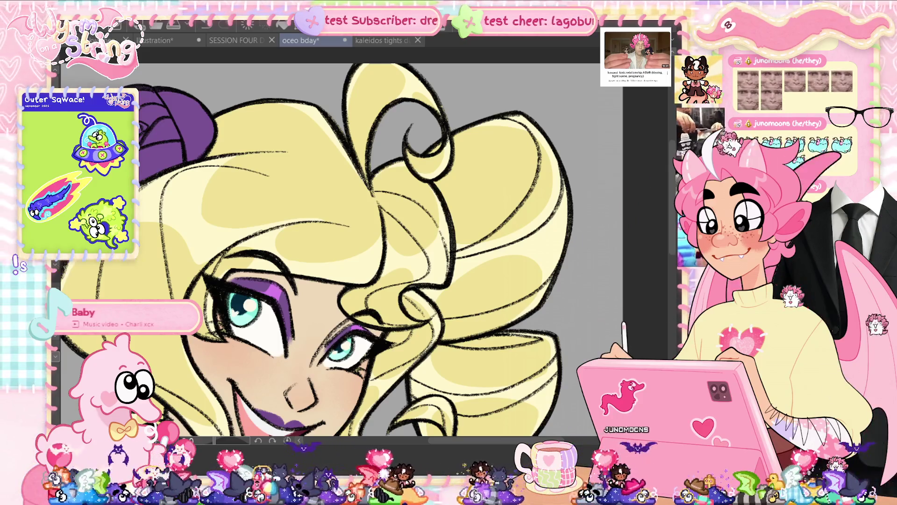
key("ctrl+s")
key("ctrl+0")
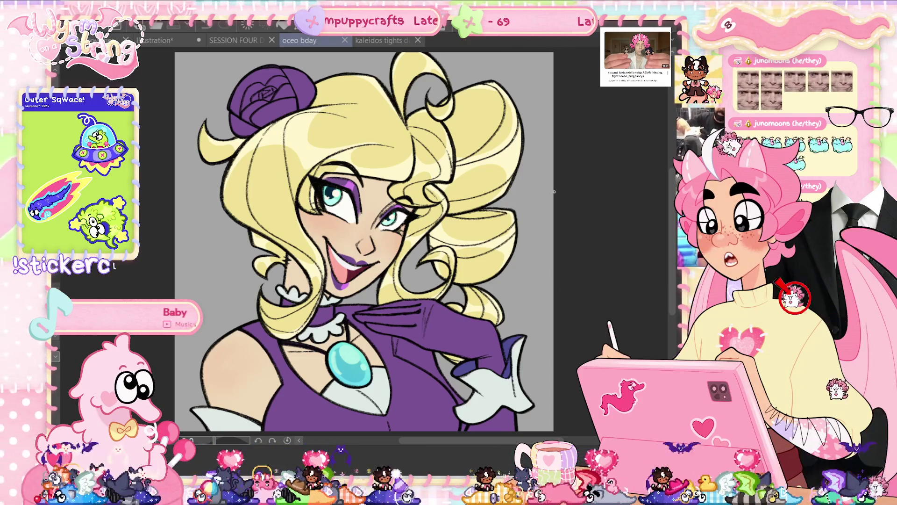
left_click_drag(211, 336, 276, 416)
key("ctrl+z")
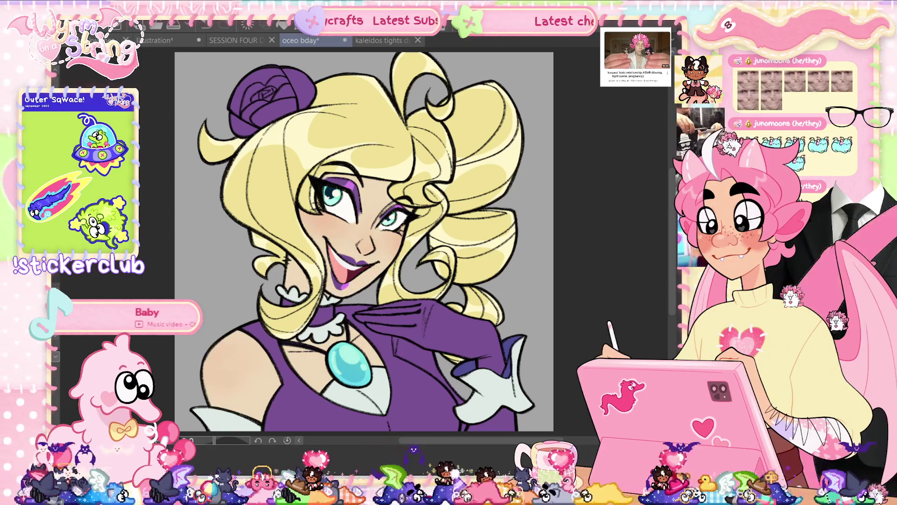
left_click(370, 196)
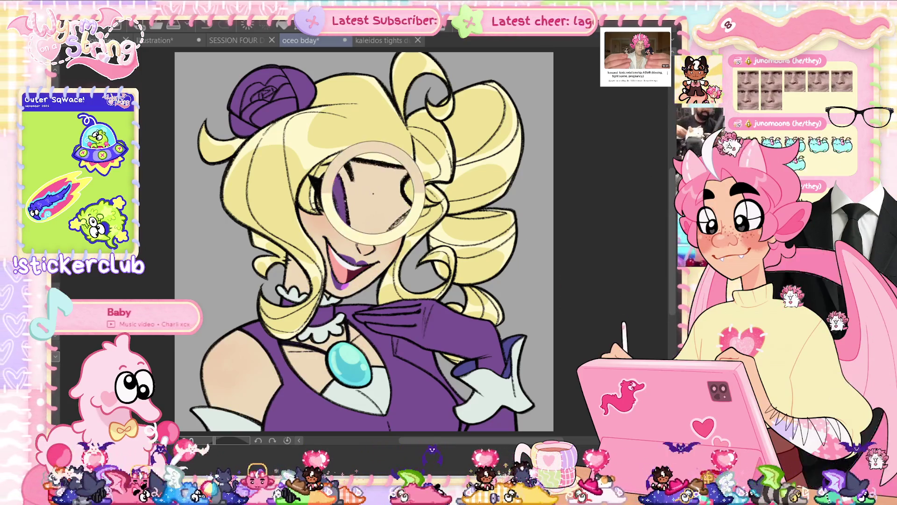
key("ctrl+z")
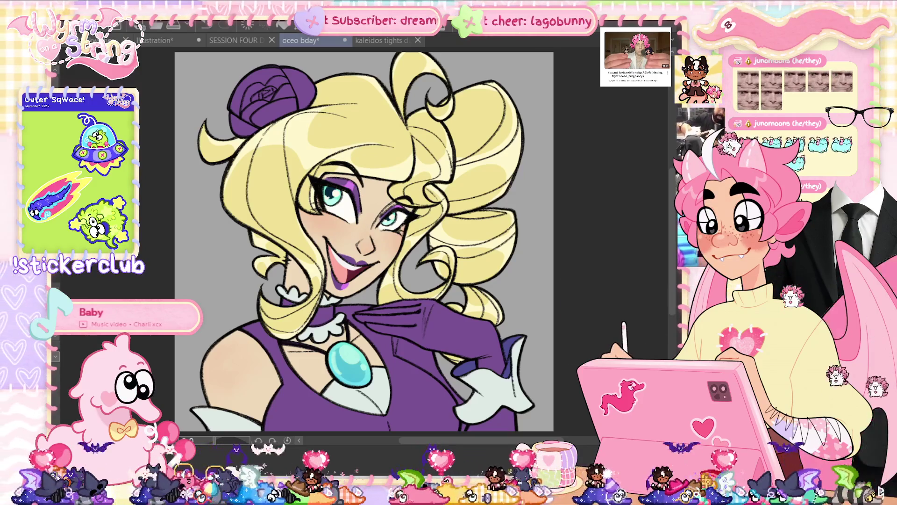
scroll(411, 269, "up", 2)
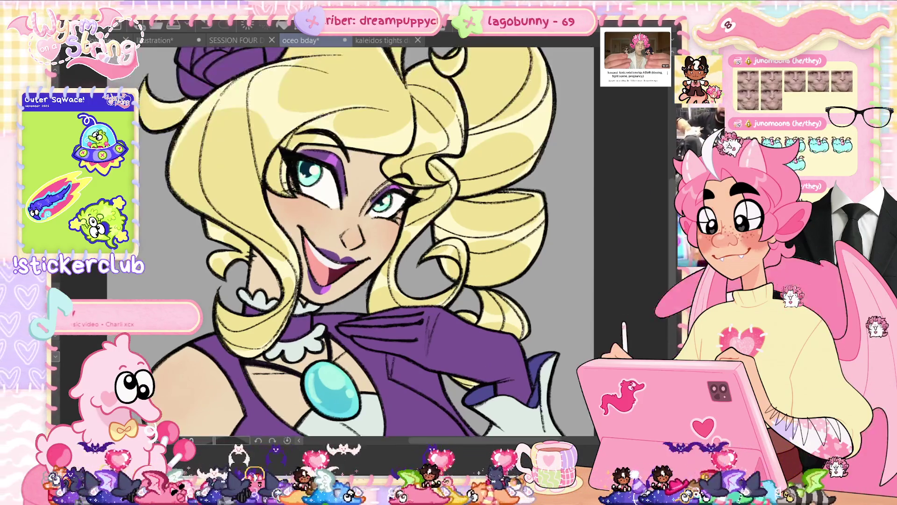
scroll(348, 213, "up", 3)
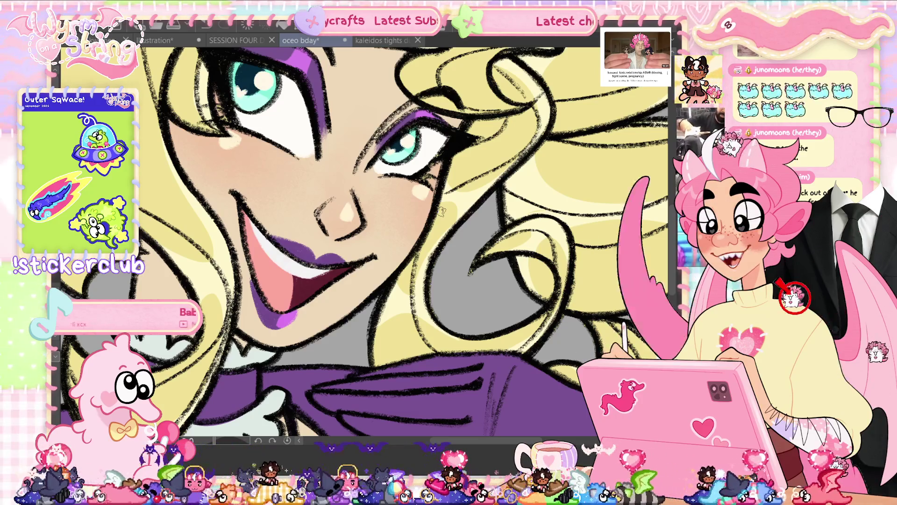
scroll(442, 212, "up", 3)
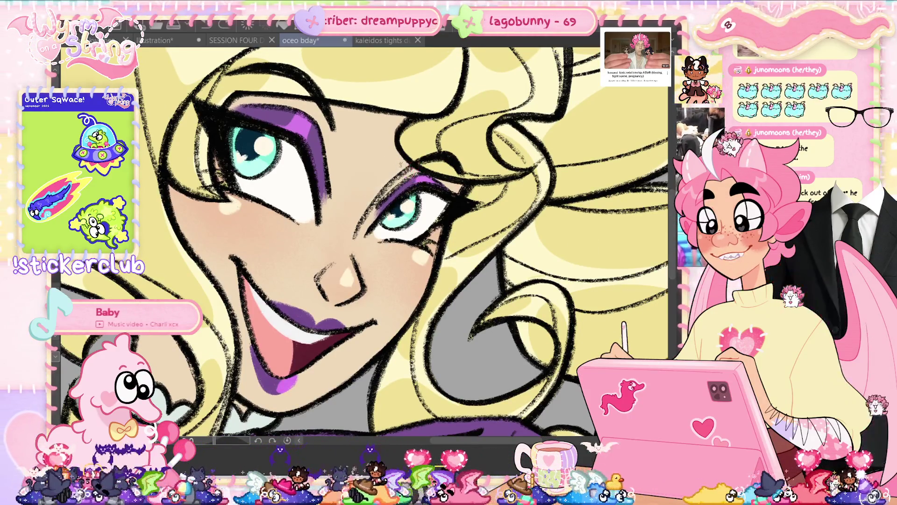
key("ctrl+0")
key("ctrl+s")
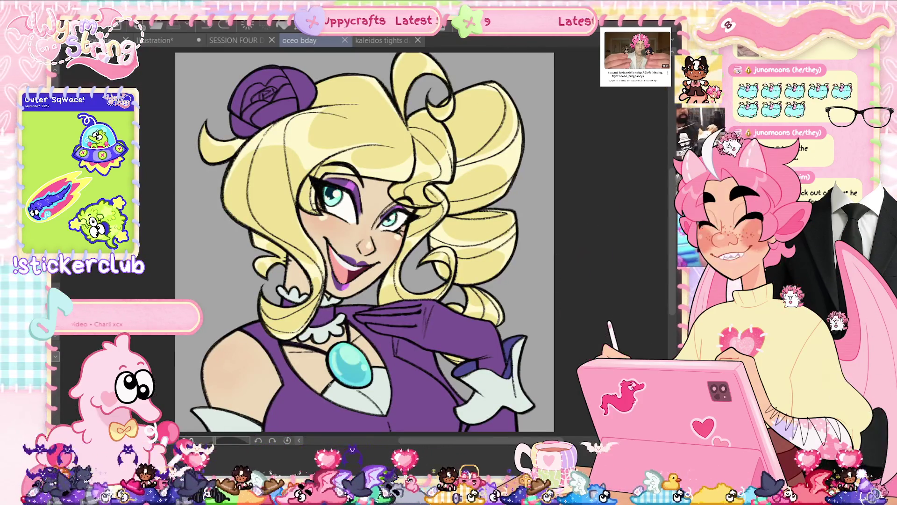
- Paint a small stroke on the portrait, save, and fit the whole portrait in view
scroll(352, 401, "up", 3)
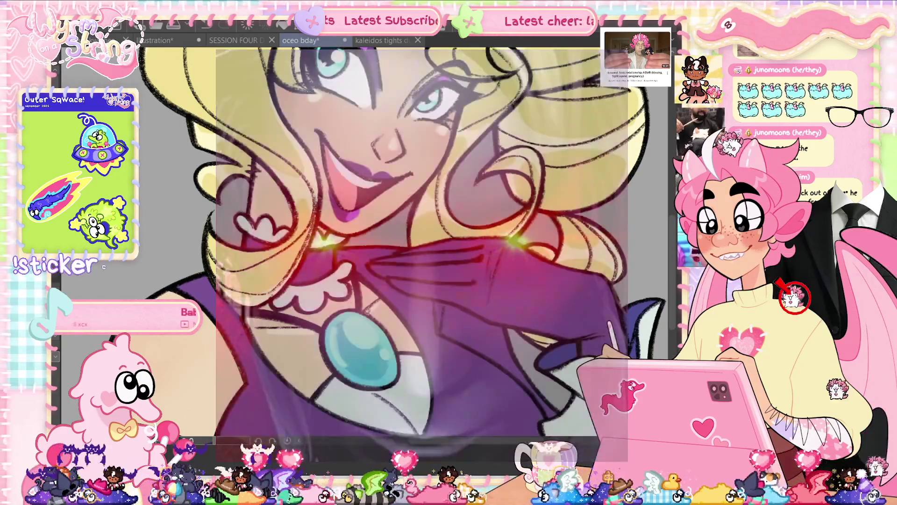
mouse_move(369, 311)
left_mouse_down()
mouse_move(379, 306)
mouse_move(367, 319)
left_mouse_up()
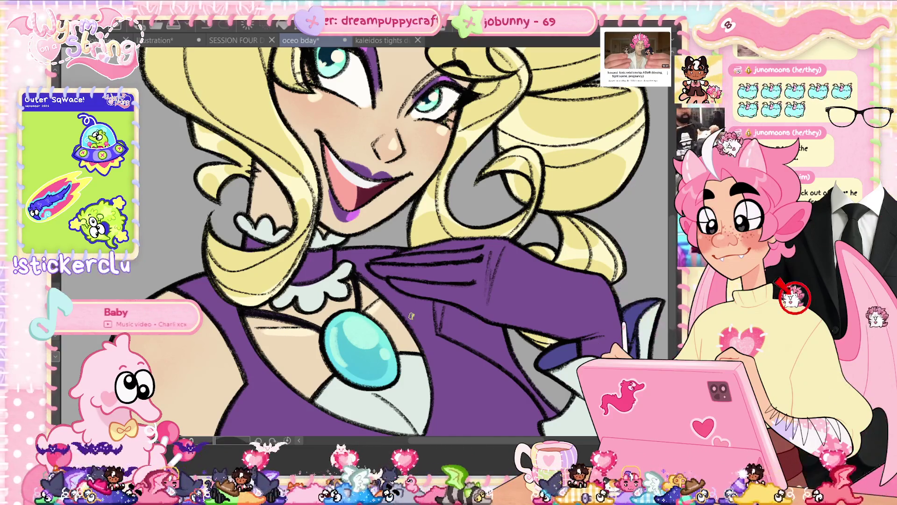
key("ctrl+s")
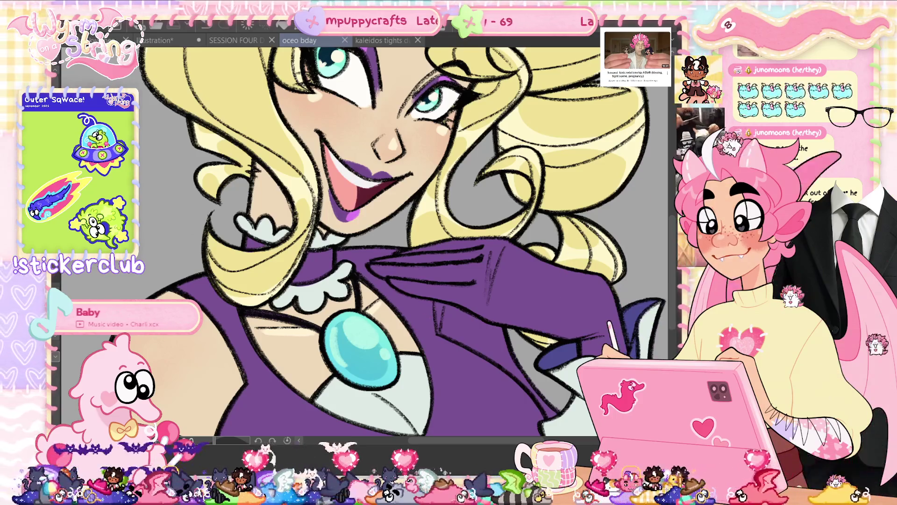
key("ctrl+0")
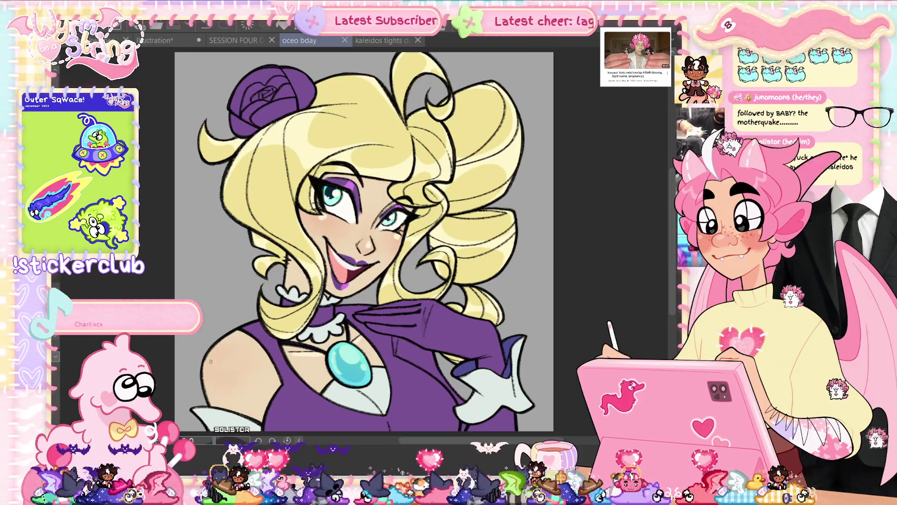
- Paint a soft light highlight on the left shoulder and save the illustration
left_click_drag(210, 361, 218, 369)
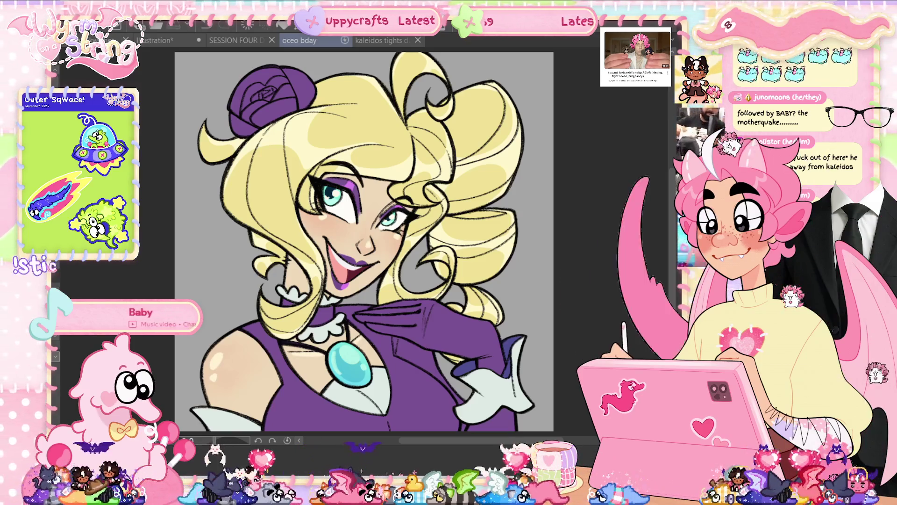
key("ctrl+s")
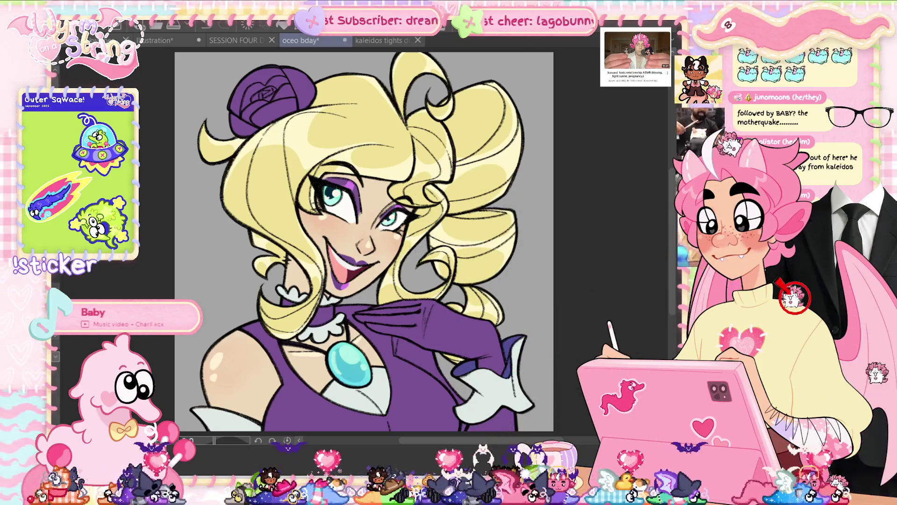
scroll(384, 264, "up", 5)
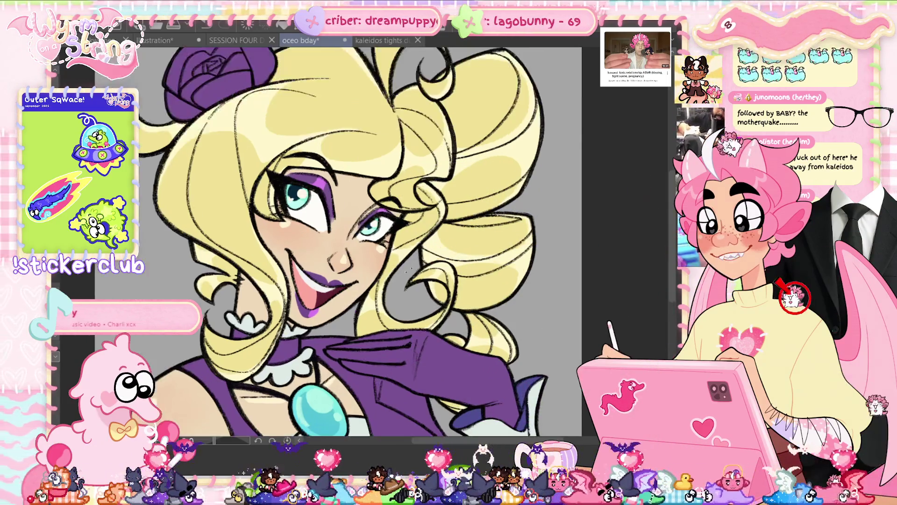
- Around the collar, undo the trial thin line and yellow stroke, save, then zoom out
left_click_drag(327, 261, 453, 173)
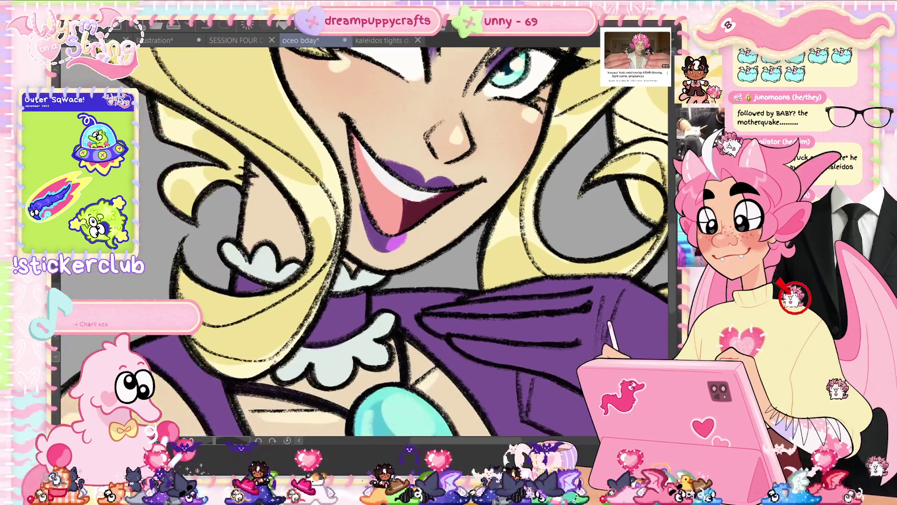
left_click_drag(250, 168, 299, 271)
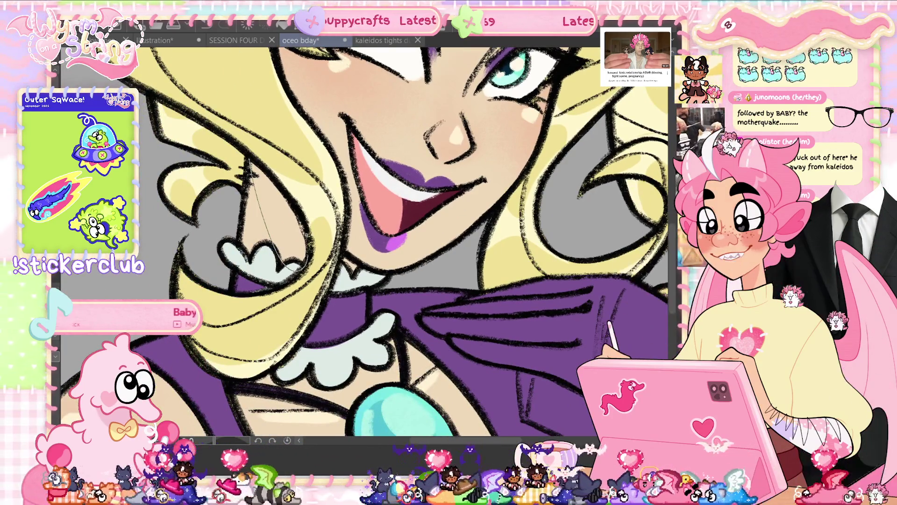
key("ctrl+z")
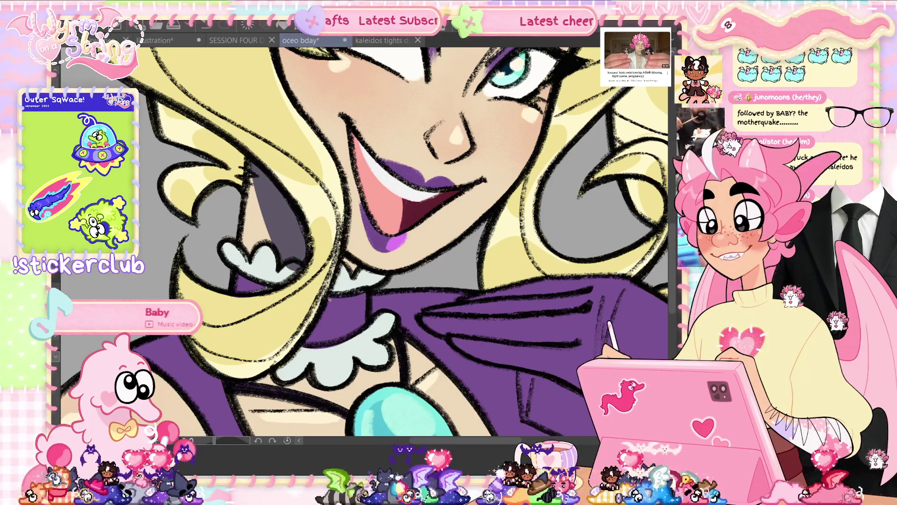
left_click_drag(329, 300, 362, 307)
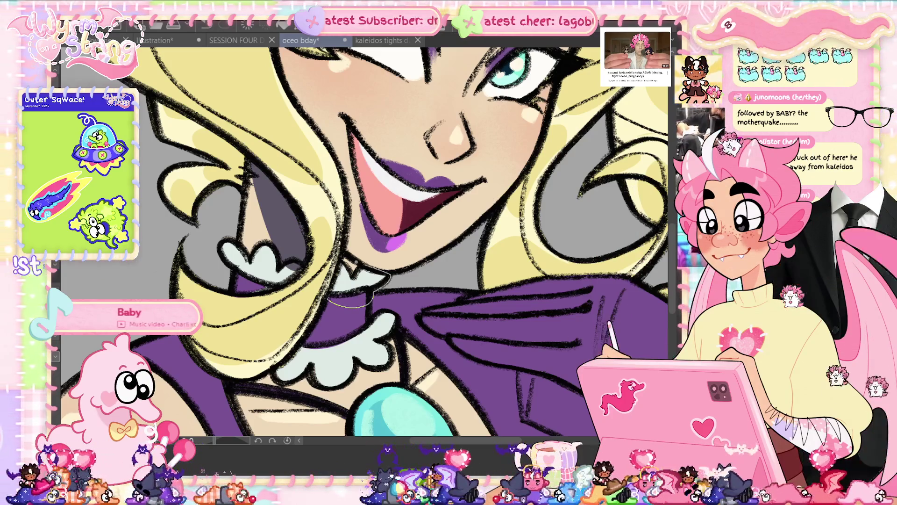
key("ctrl+z")
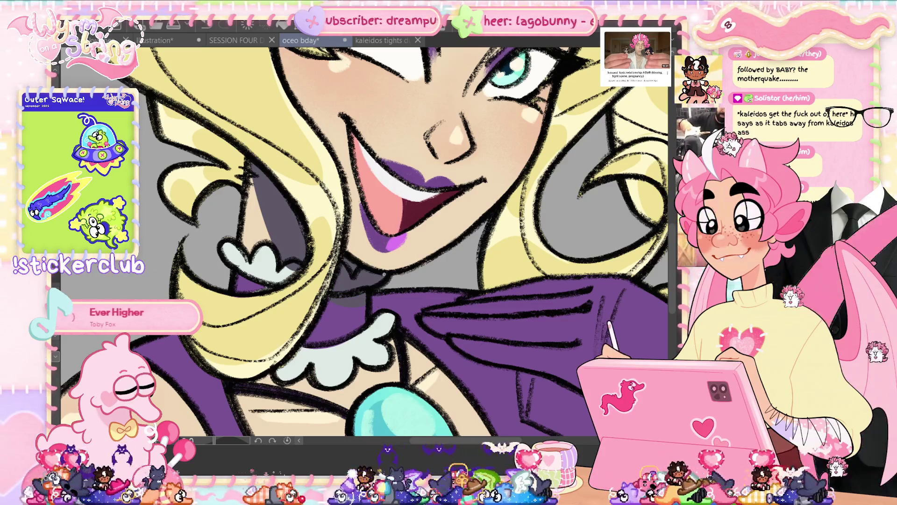
key("ctrl+s")
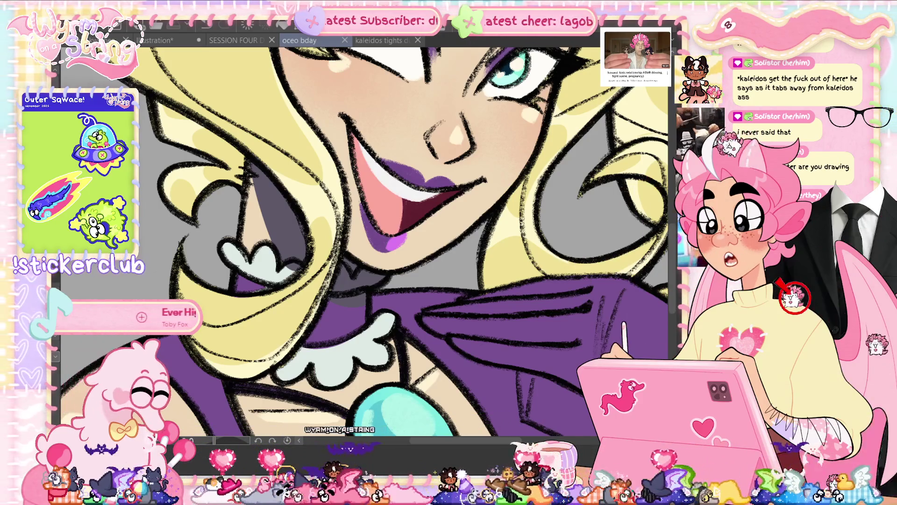
key("ctrl+minus")
key("ctrl+minus")
key("ctrl+minus")
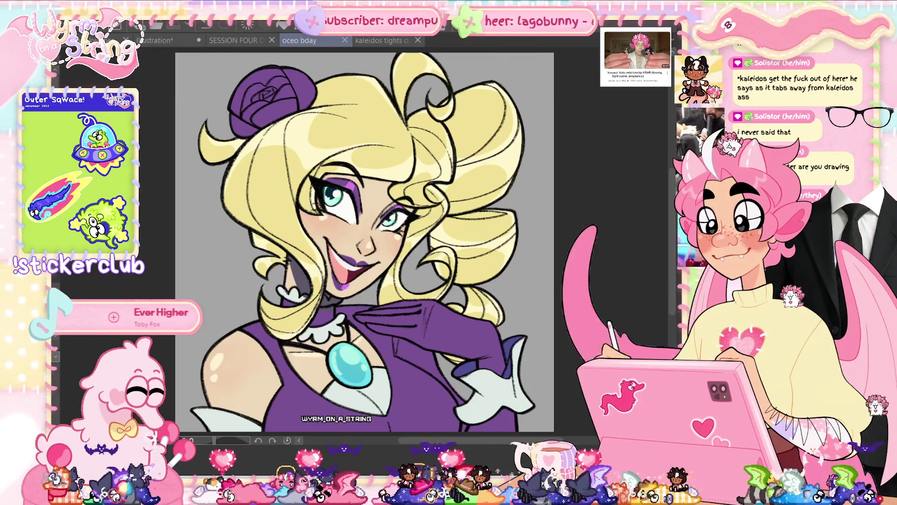
- Zoom in on the face, add a small dark mark below the chin and save
key("ctrl+plus")
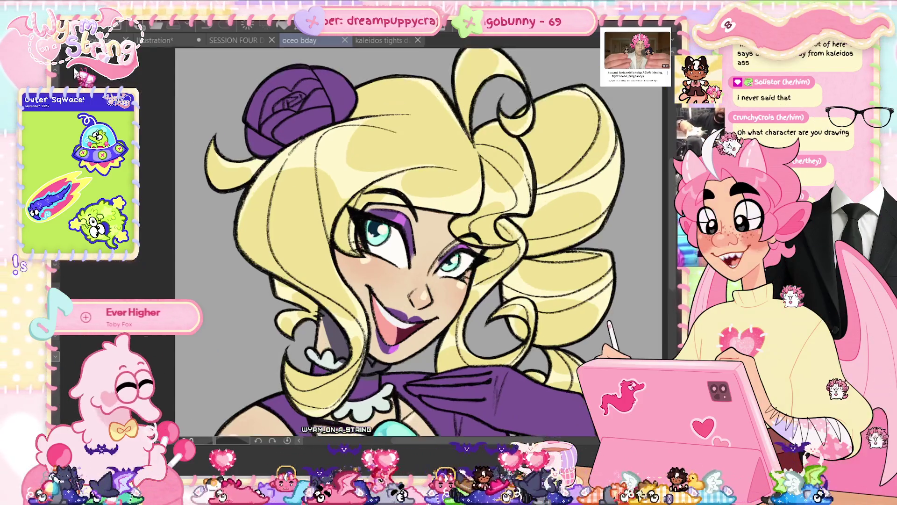
key("ctrl+plus")
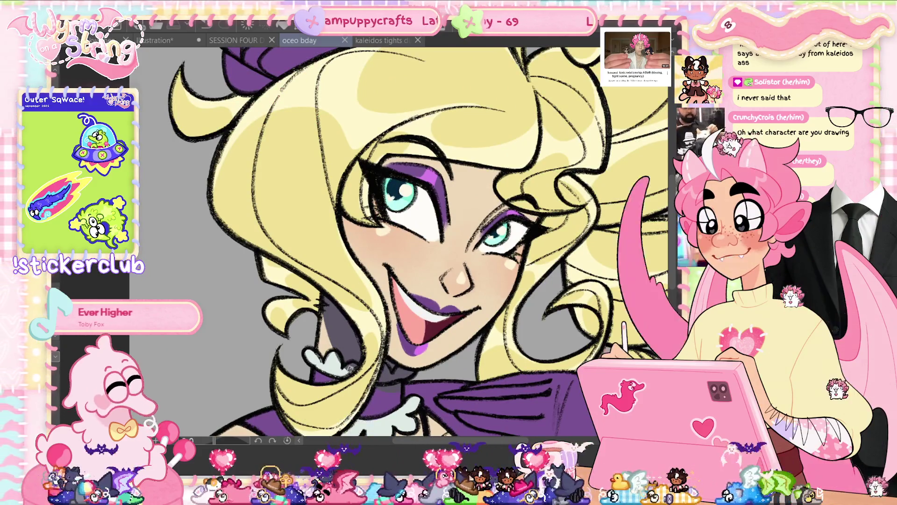
left_click_drag(322, 303, 327, 325)
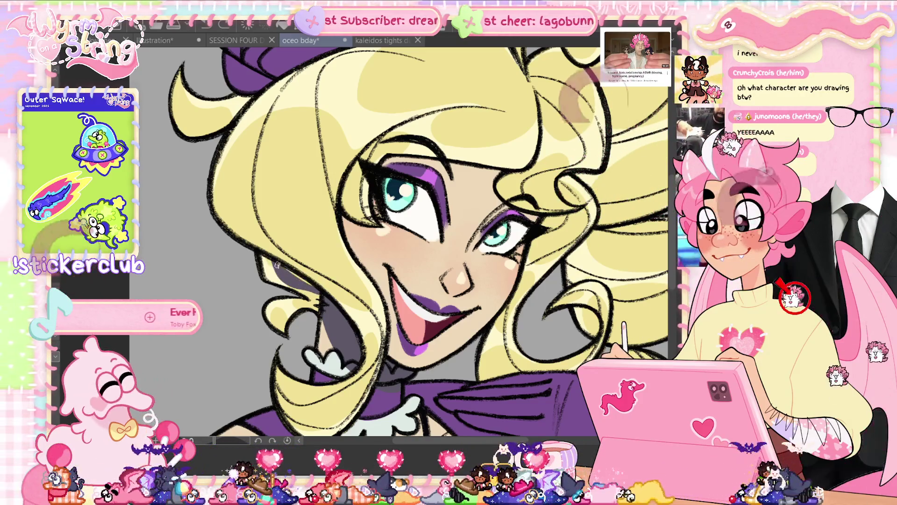
key("ctrl+s")
- Darken the left eye's eyeliner and extend the right eye's lash, save, and fit the portrait
mouse_move(482, 296)
left_mouse_down()
mouse_move(425, 188)
mouse_move(404, 231)
mouse_move(425, 235)
left_mouse_up()
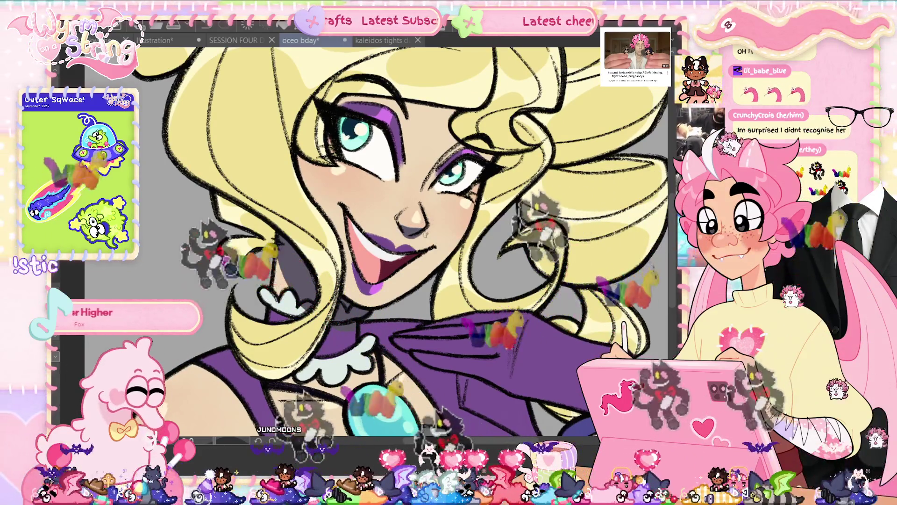
key("ctrl+s")
scroll(460, 238, "down", 3)
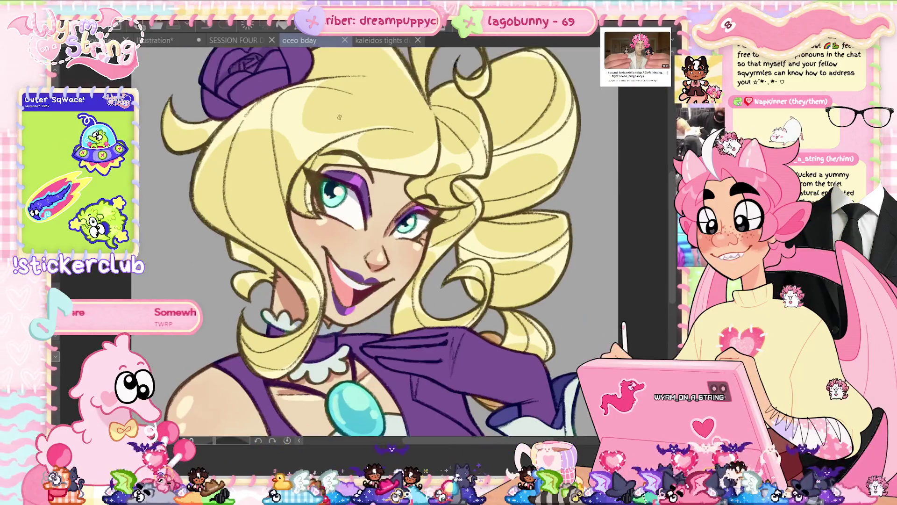
scroll(322, 226, "up", 5)
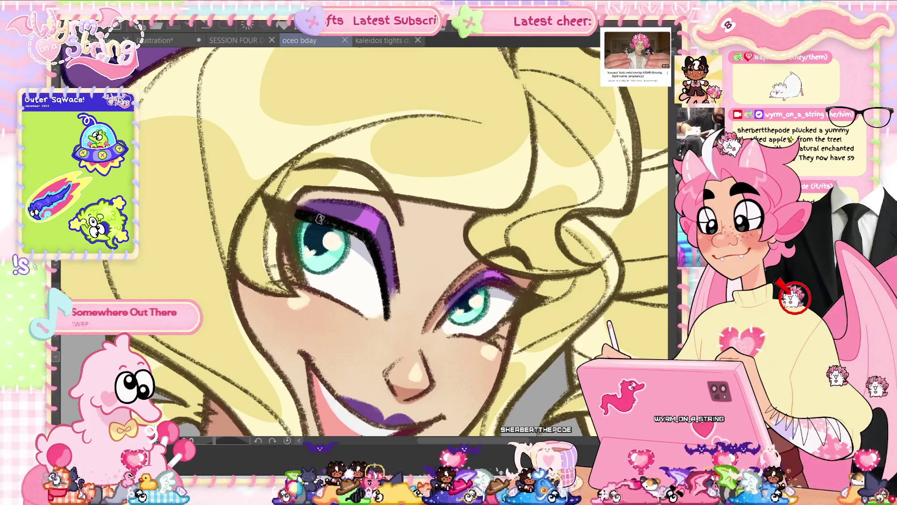
mouse_move(262, 193)
left_mouse_down()
mouse_move(299, 280)
mouse_move(289, 239)
left_mouse_up()
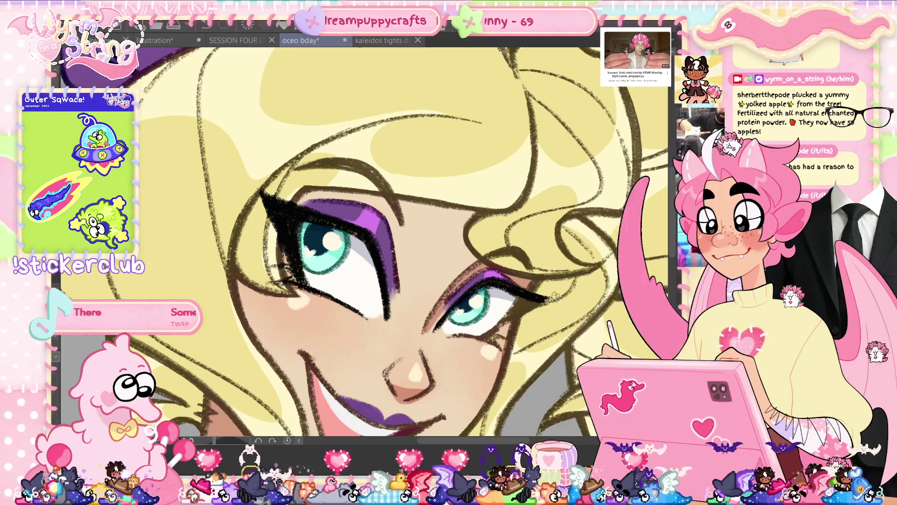
left_click_drag(532, 296, 542, 299)
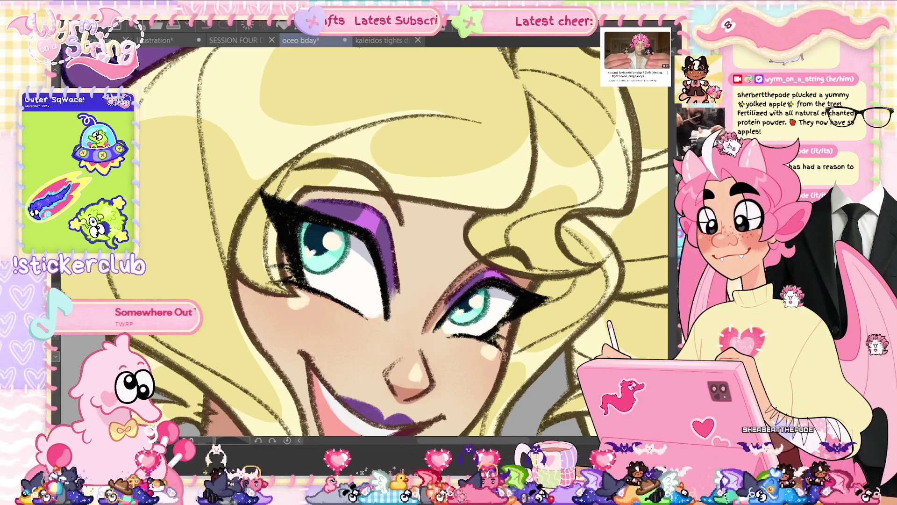
key("ctrl+s")
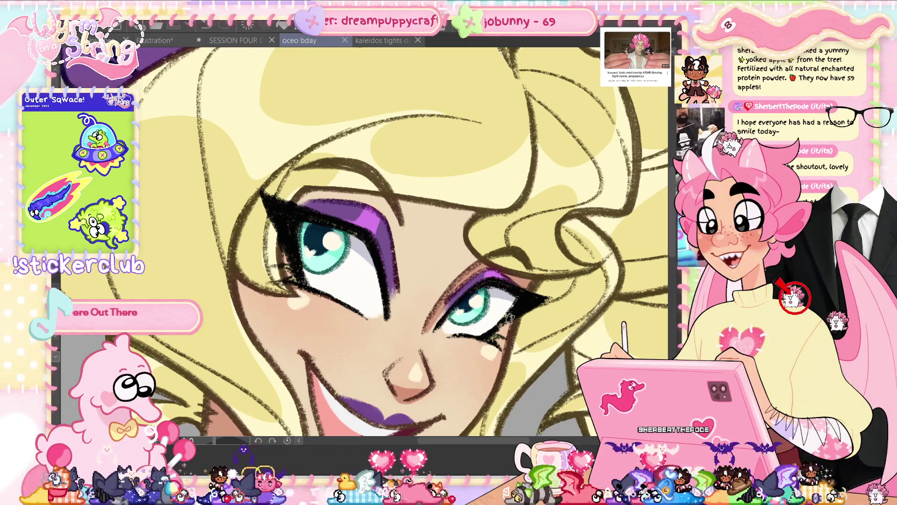
key("ctrl+0")
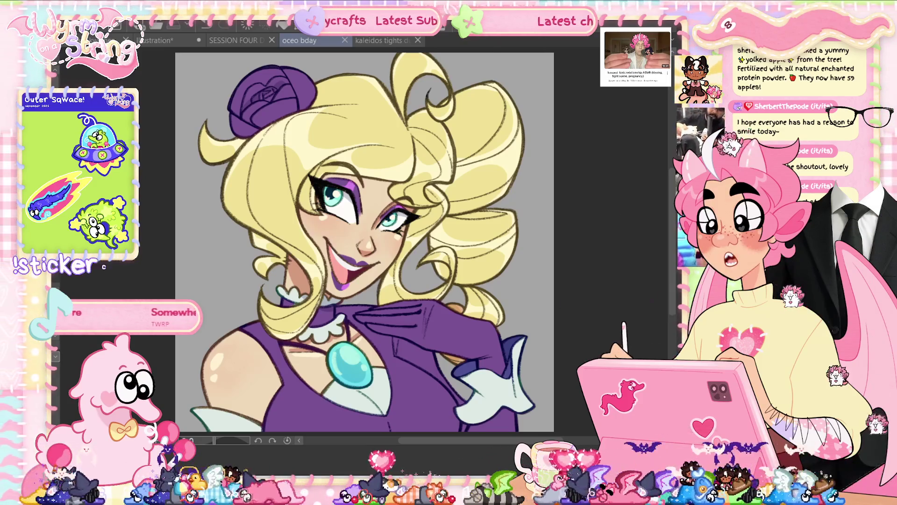
- Shift the tongue colour's hue in Hue/Saturation/Luminosity (Ctrl+U) and apply it
left_click(463, 347)
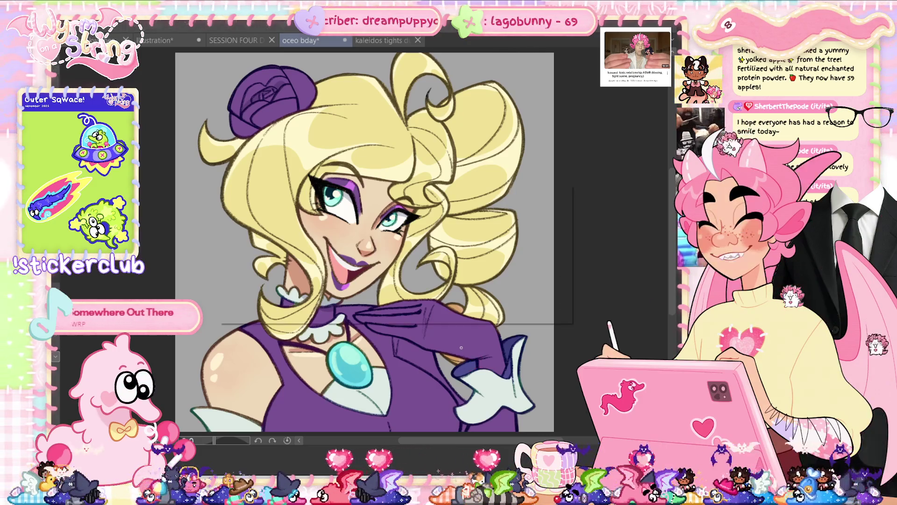
key("ctrl+u")
left_click_drag(397, 193, 684, 130)
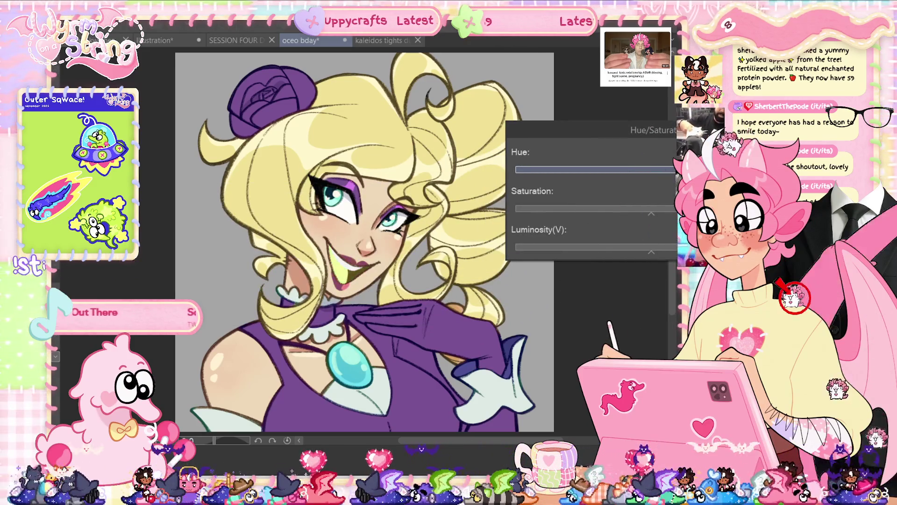
left_click_drag(666, 174, 664, 176)
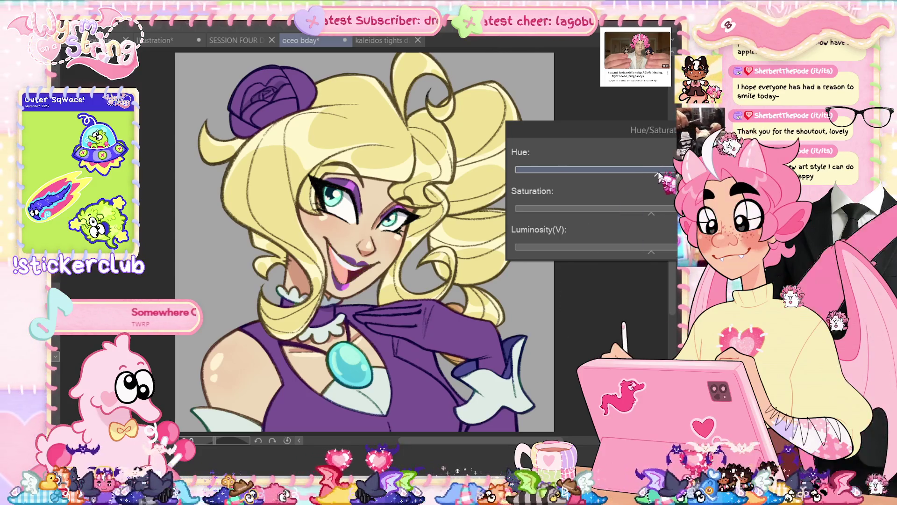
key("Return")
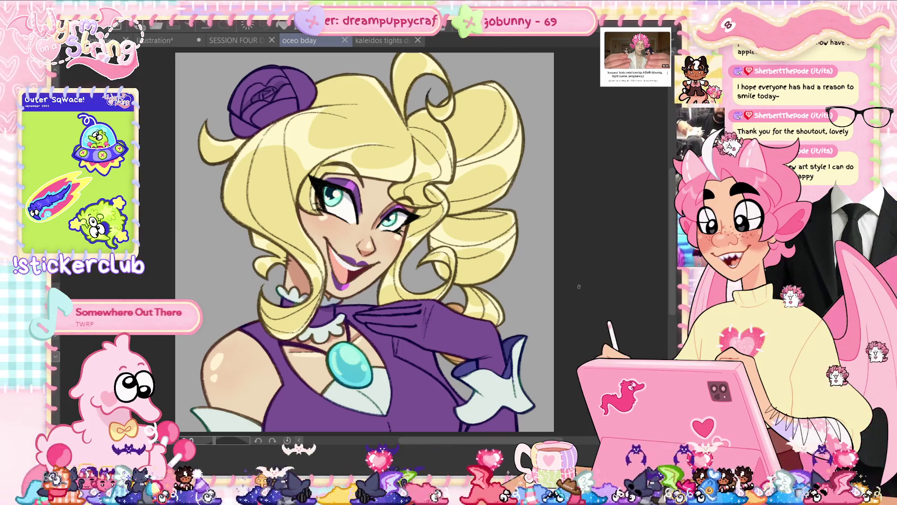
- Zoom in to inspect the mouth and glove, fit the portrait, and save it
scroll(365, 276, "up", 5)
scroll(376, 327, "down", 1)
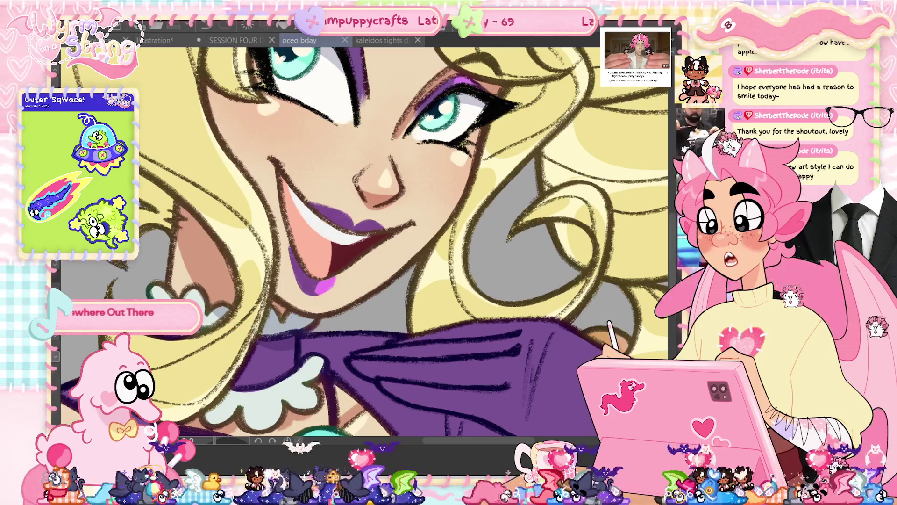
scroll(367, 255, "up", 2)
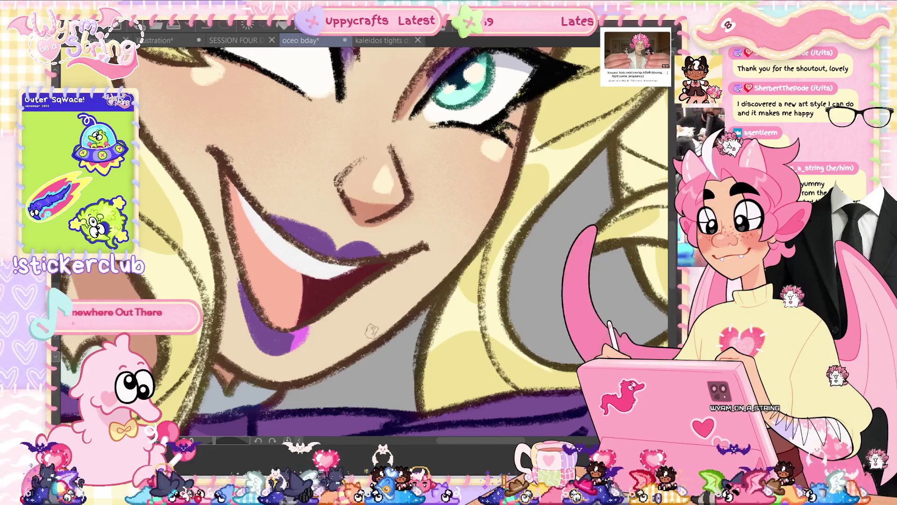
scroll(372, 331, "down", 5)
scroll(408, 273, "up", 2)
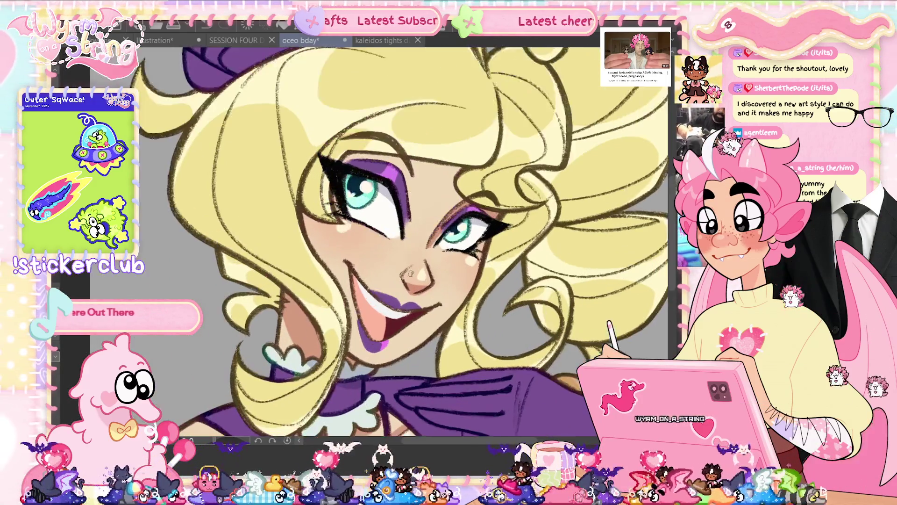
scroll(409, 273, "up", 2)
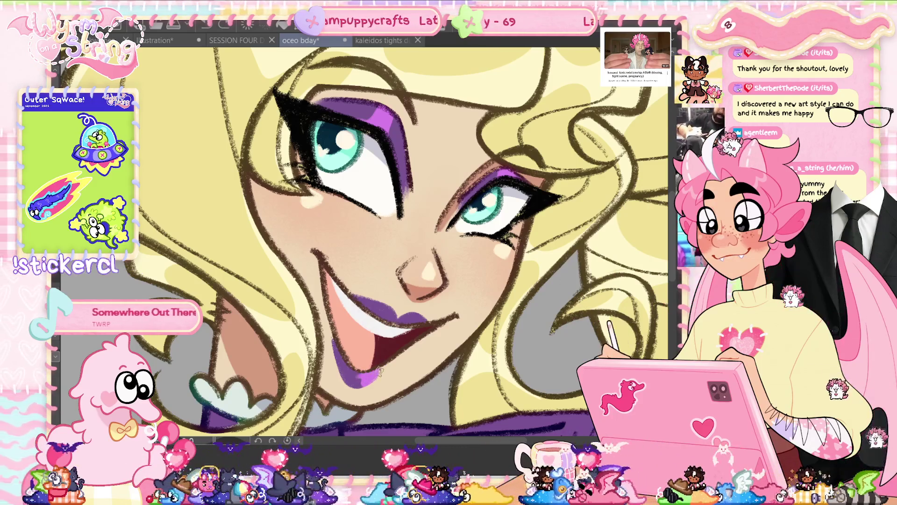
scroll(372, 373, "up", 3)
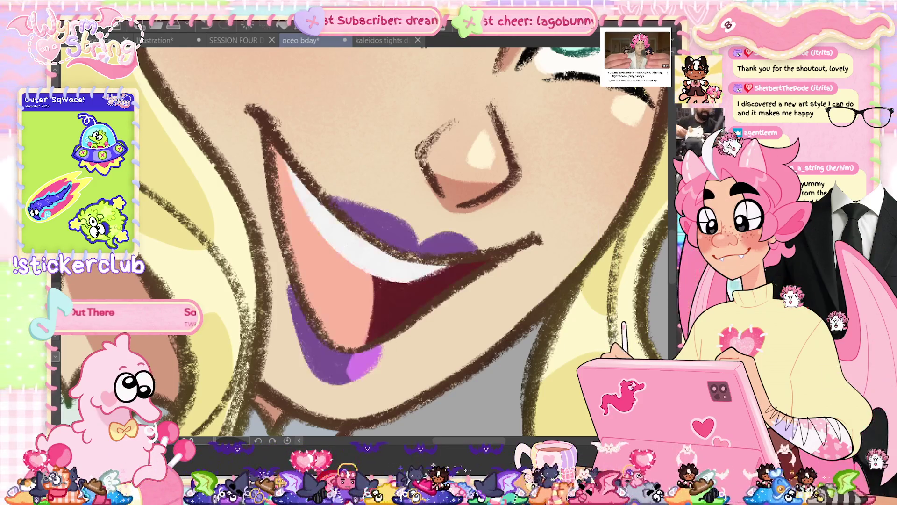
key("ctrl+0")
key("ctrl+s")
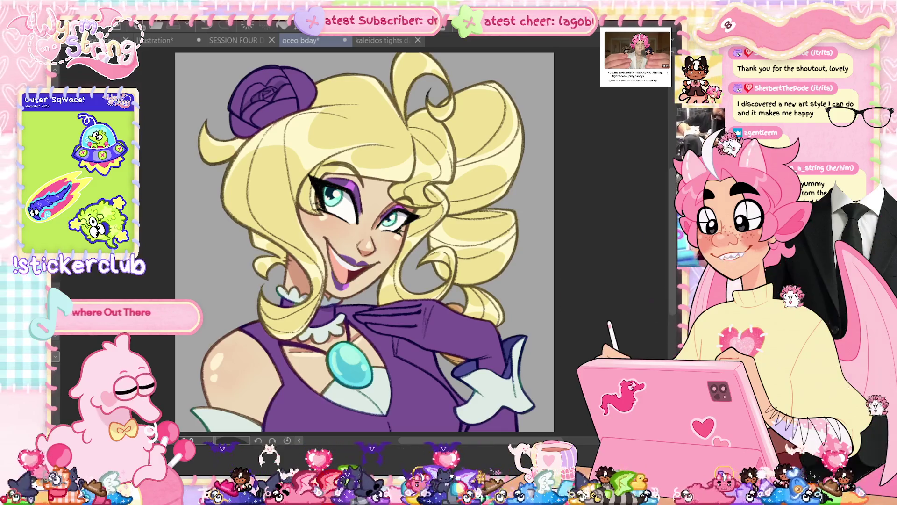
key("ctrl+s")
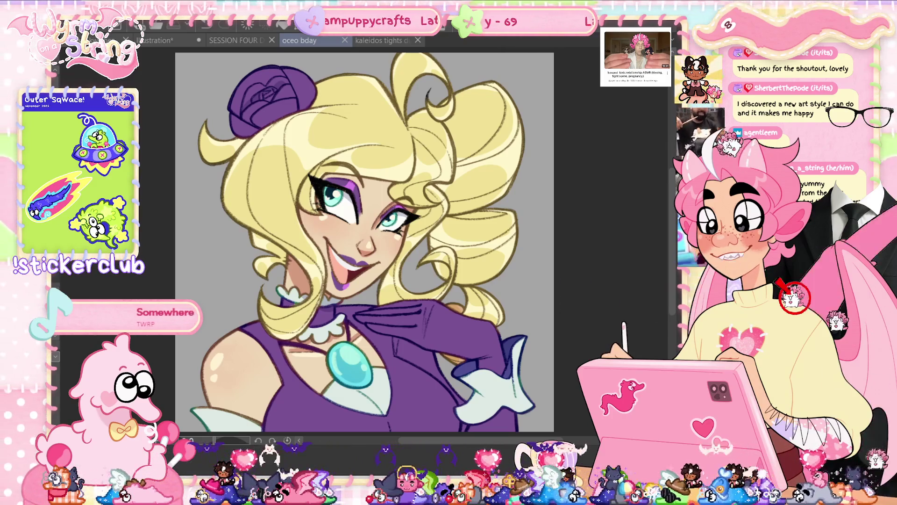
- Undo the last change, recheck the face and chest, save, and open Color Settings on grey A5A5A5
key("ctrl+z")
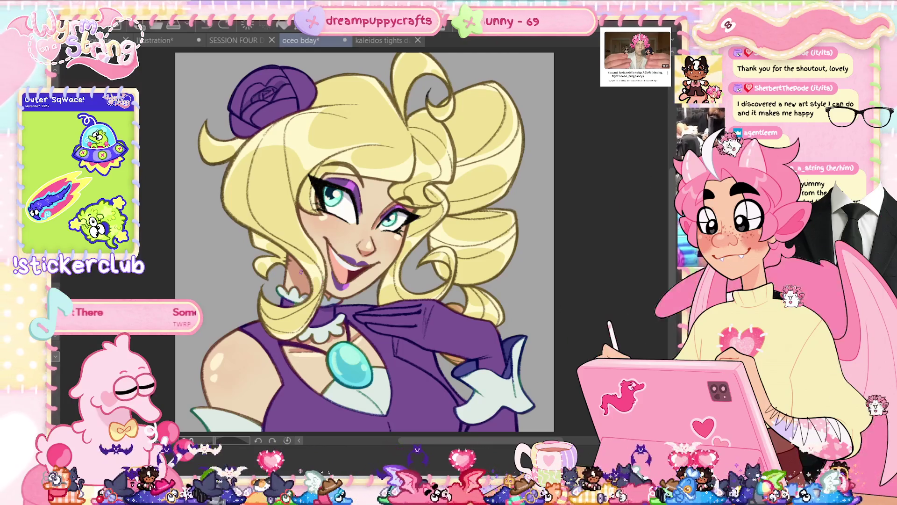
scroll(408, 415, "up", 1)
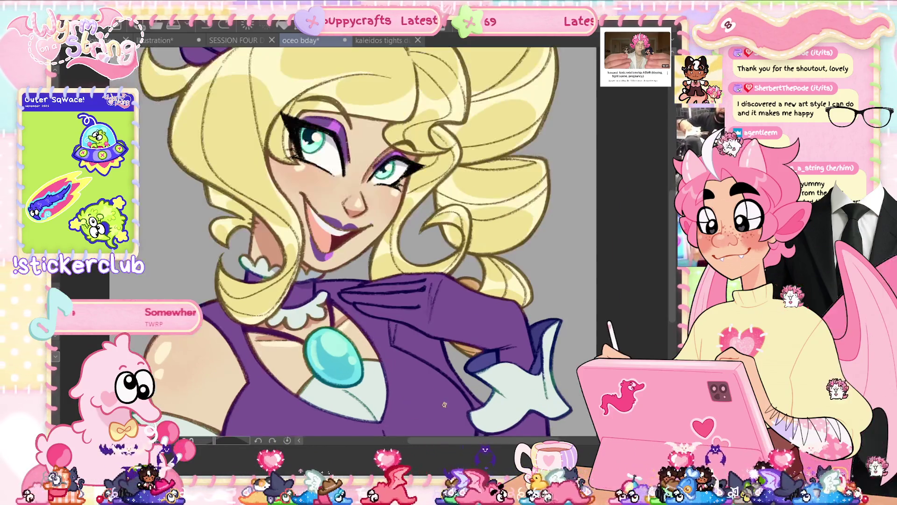
scroll(408, 415, "up", 1)
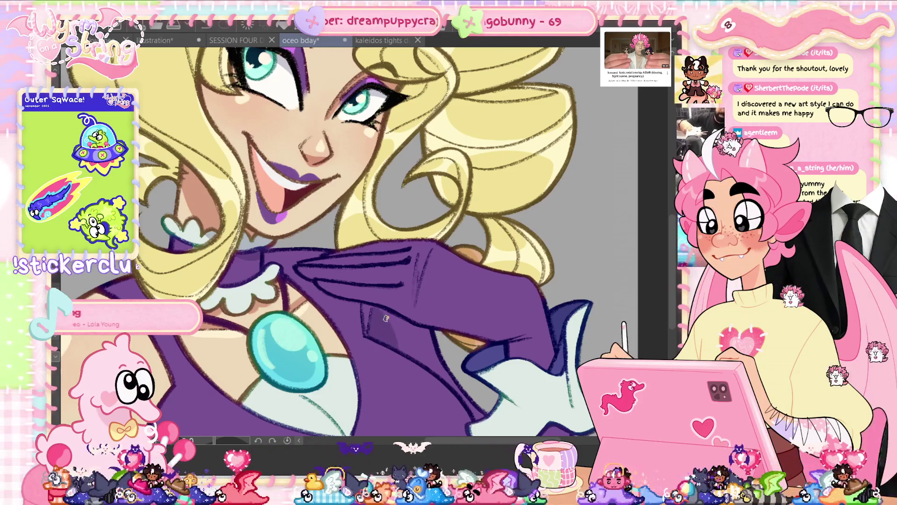
scroll(374, 316, "down", 5)
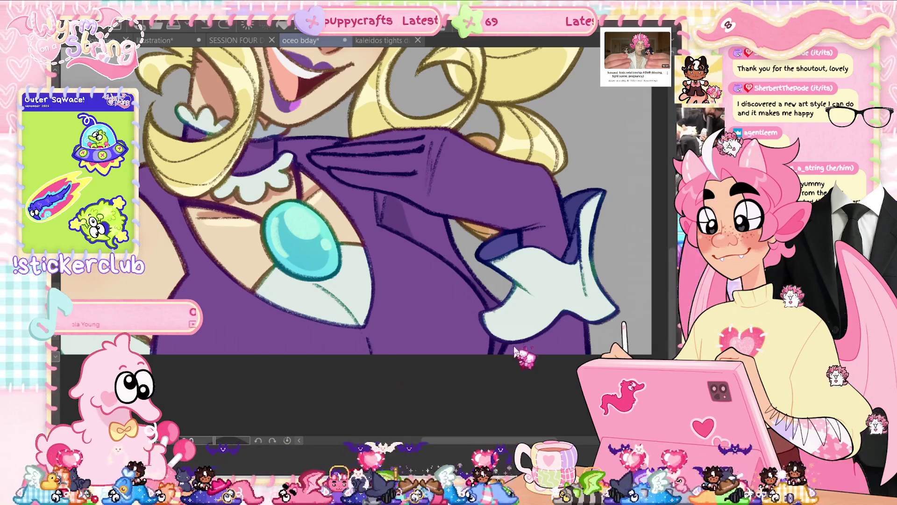
key("ctrl+s")
left_click_drag(376, 312, 438, 382)
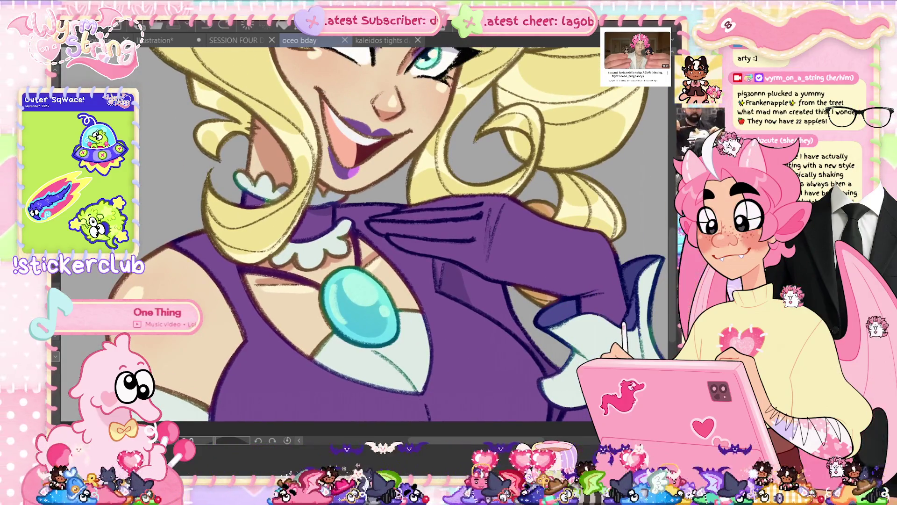
key("ctrl+0")
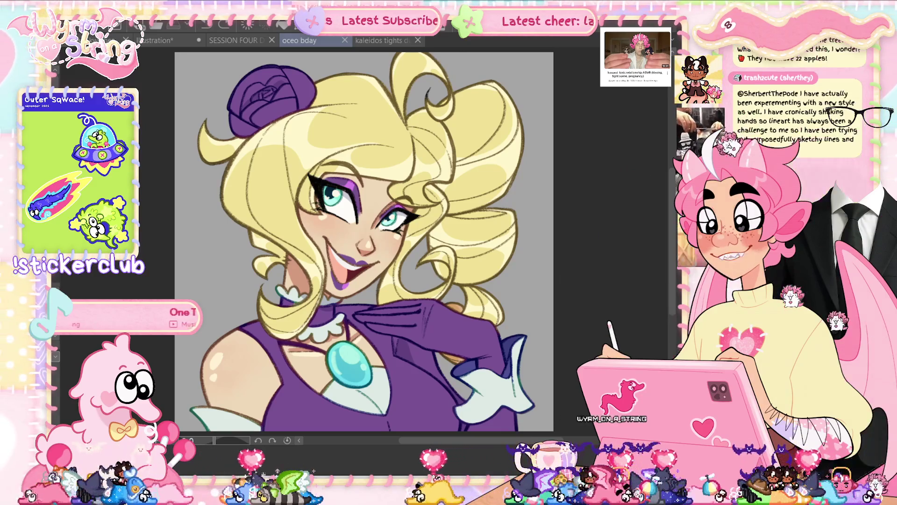
left_click(169, 140)
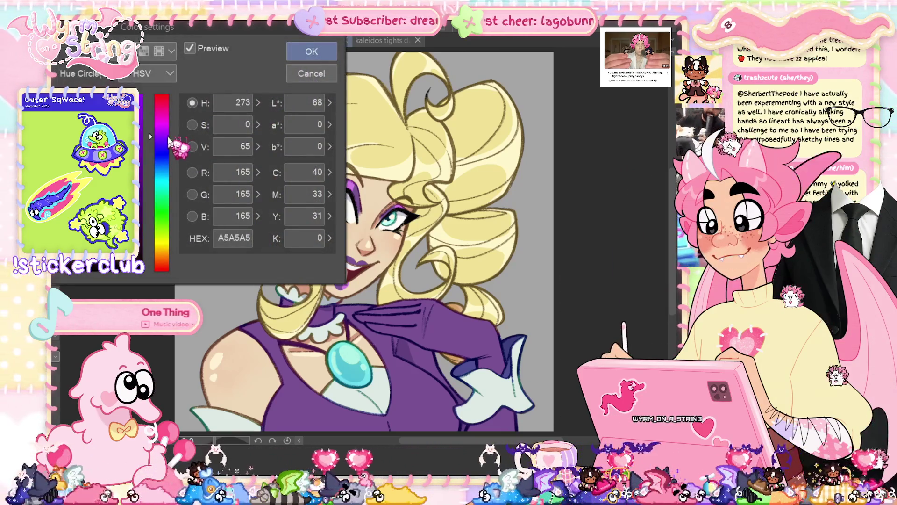
- Refill the grey background with pale mint, save, and shade it toward a brighter teal-cyan
left_click(96, 115)
left_click(312, 51)
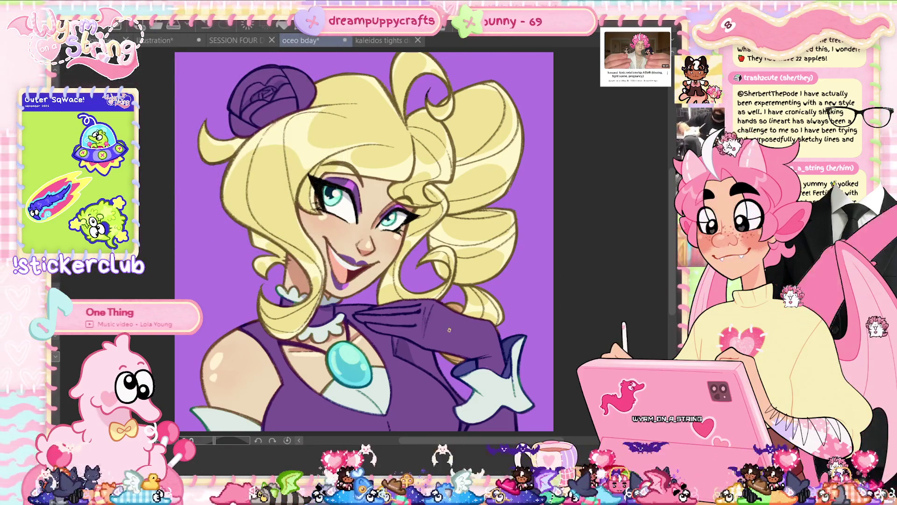
left_click(228, 253)
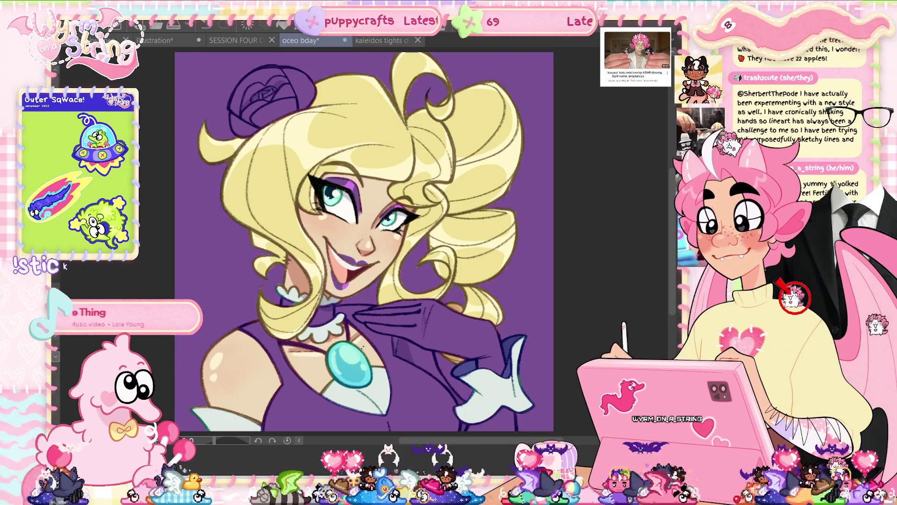
left_click(197, 276)
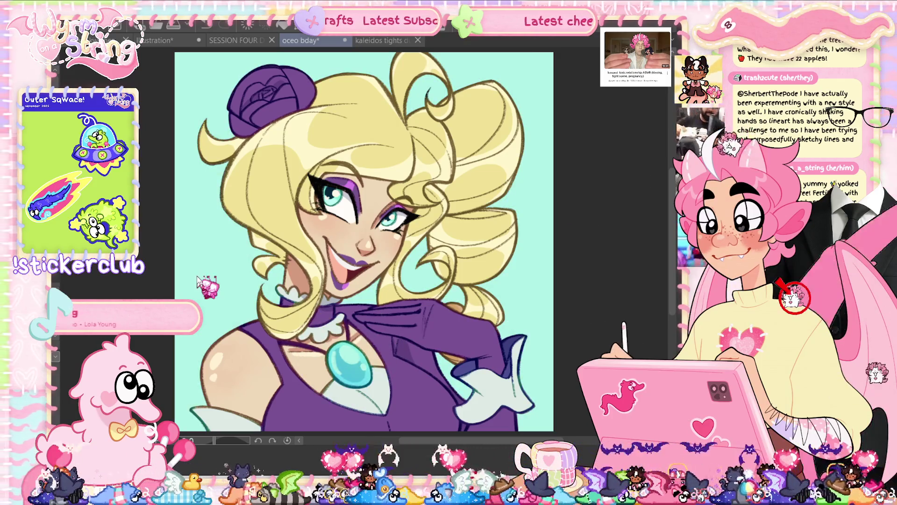
key("ctrl+s")
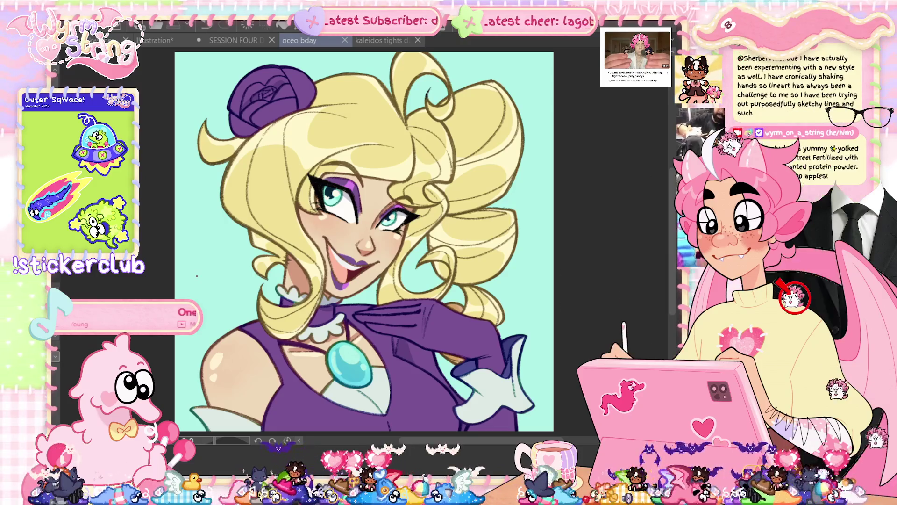
left_click(250, 272)
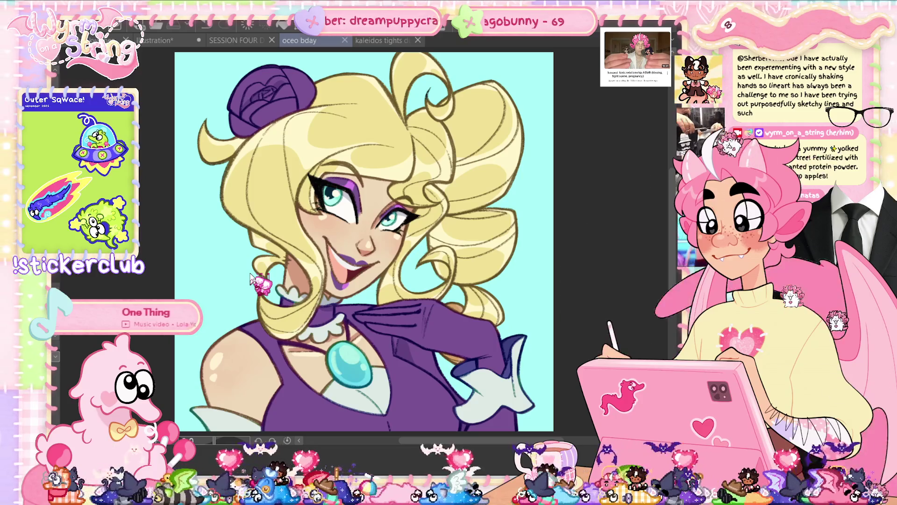
left_click(249, 273)
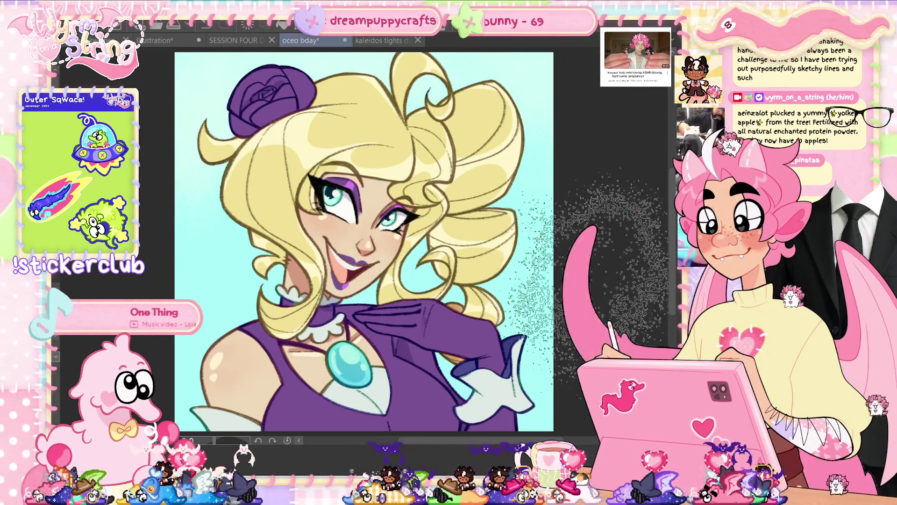
- Dot the teal background with small white four-point sparkles and save the portrait
scroll(431, 264, "down", 3)
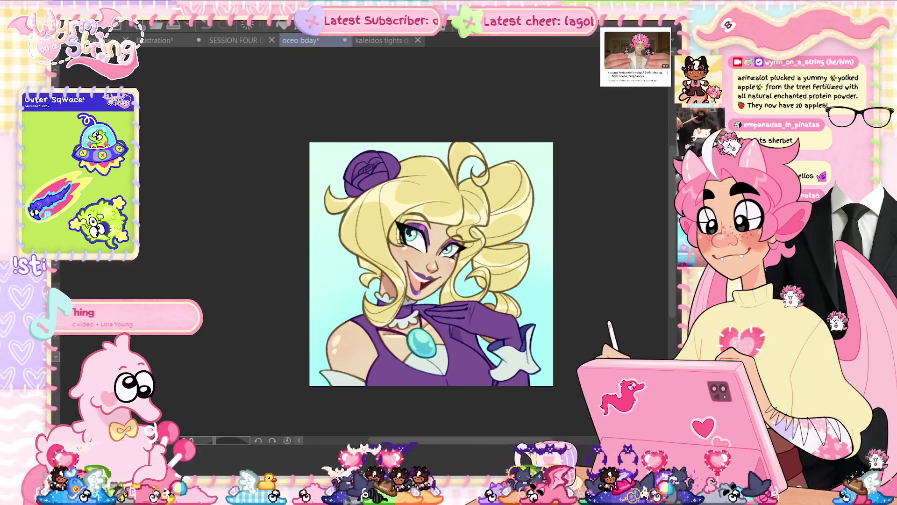
key("ctrl+s")
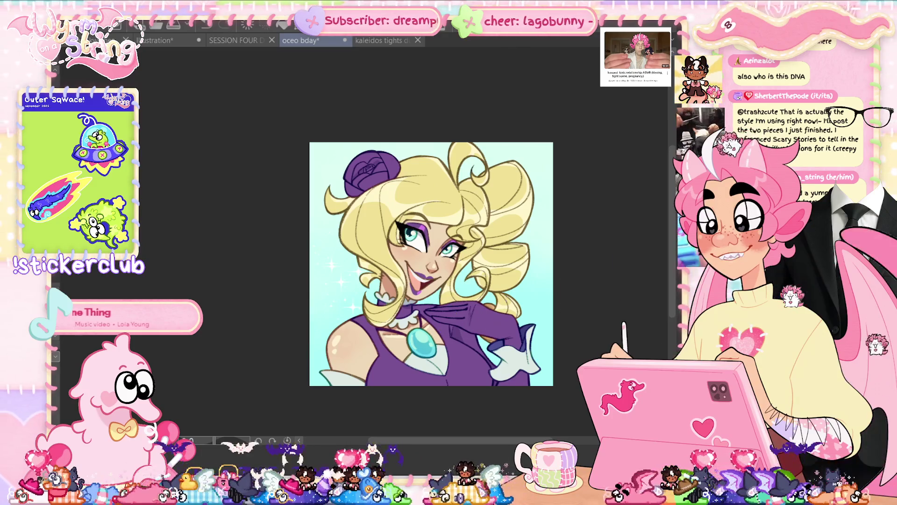
key("ctrl+plus")
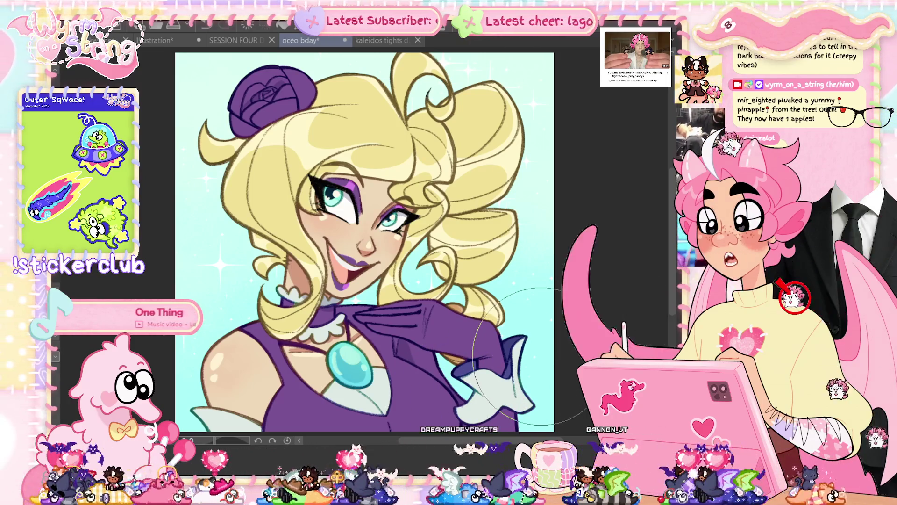
key("ctrl+s")
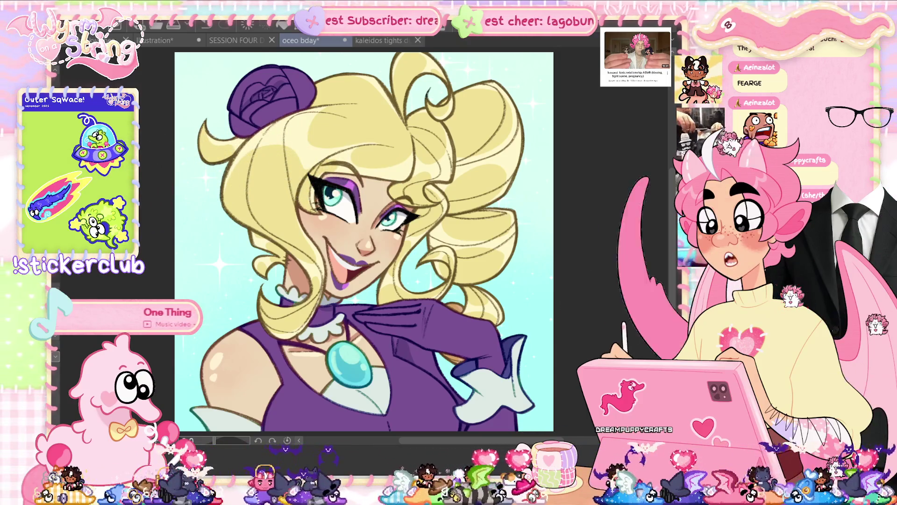
left_click(194, 13)
- Apply a Gaussian blur with strength 34.06 and save the portrait
mouse_move(236, 64)
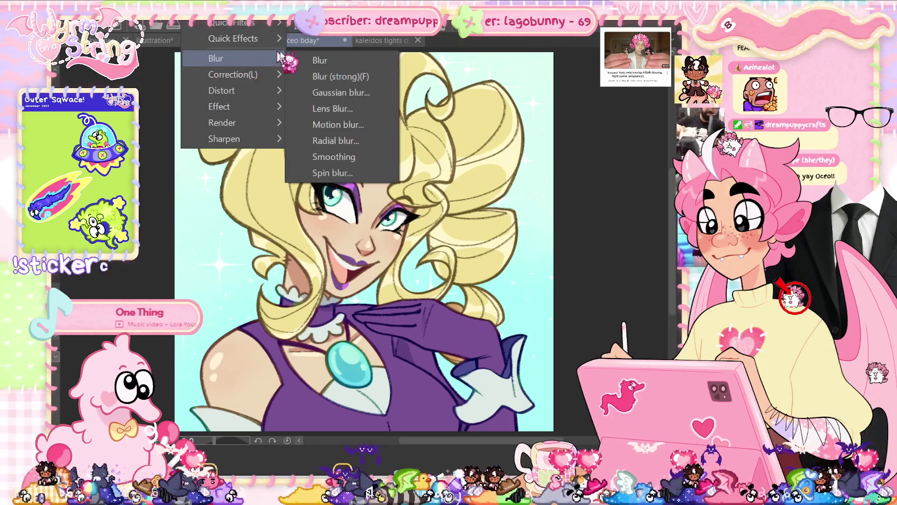
left_click(360, 94)
left_click(235, 247)
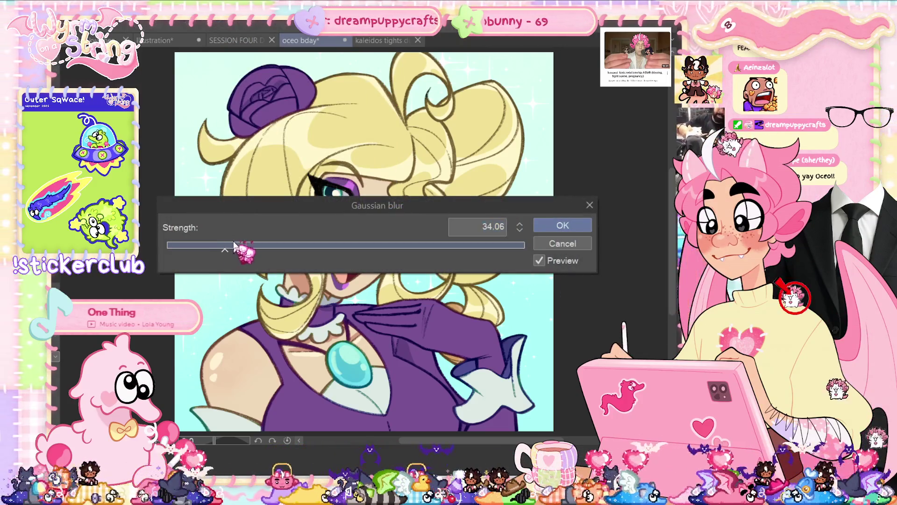
left_click(563, 226)
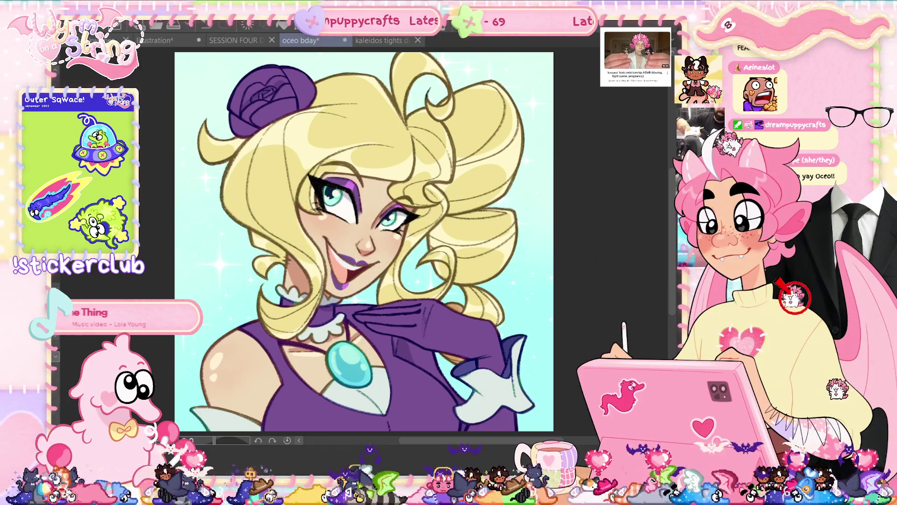
scroll(184, 349, "up", 8)
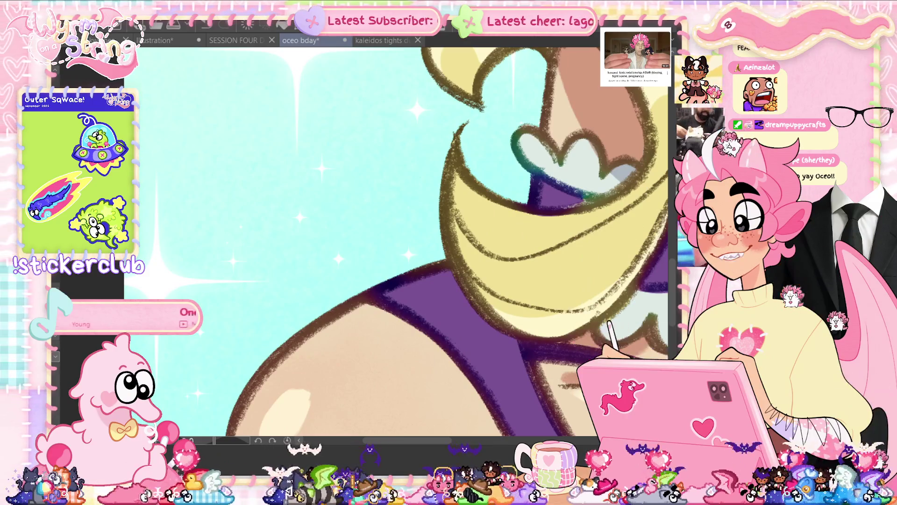
key("ctrl+0")
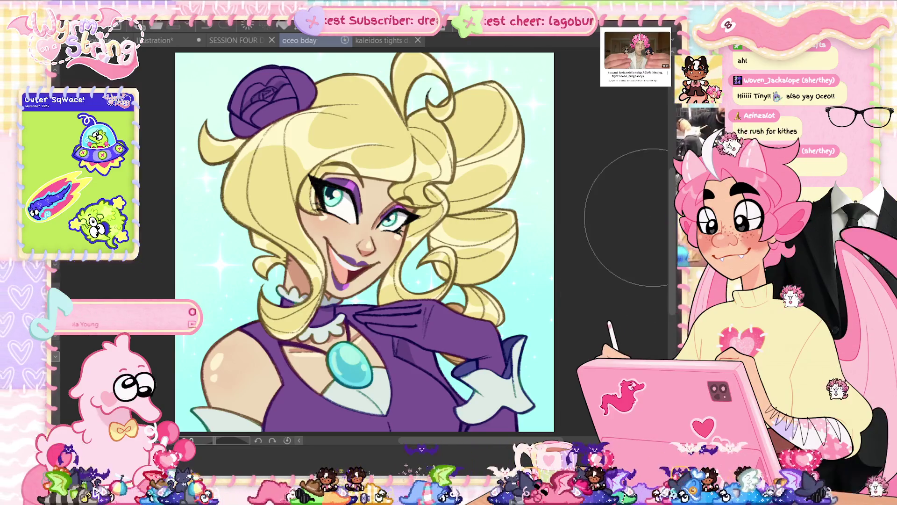
key("ctrl+s")
- Paint one broad soft stroke over the portrait with a much larger brush and save
scroll(519, 215, "down", 2)
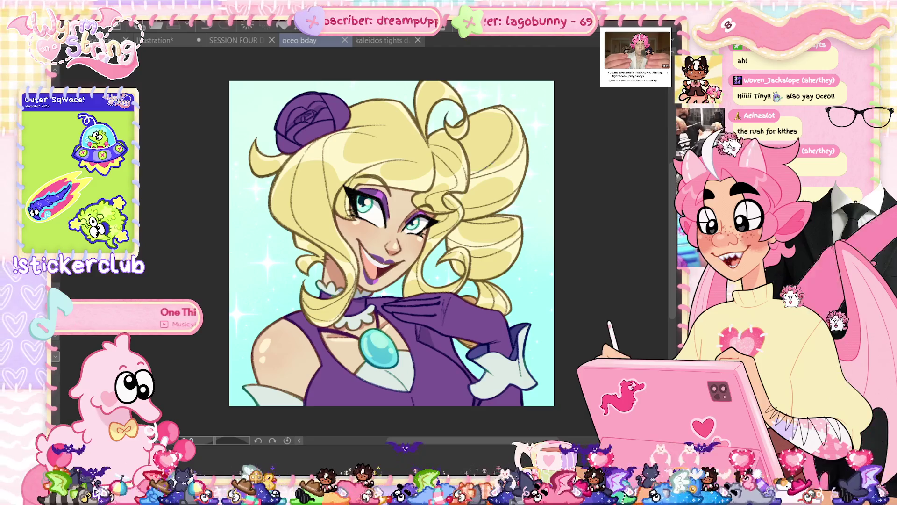
key("bracketright")
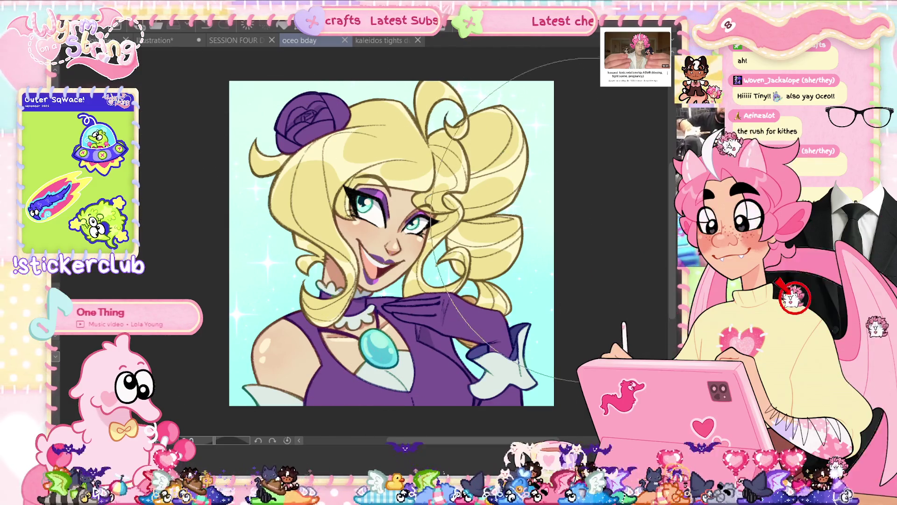
left_click_drag(239, 290, 253, 299)
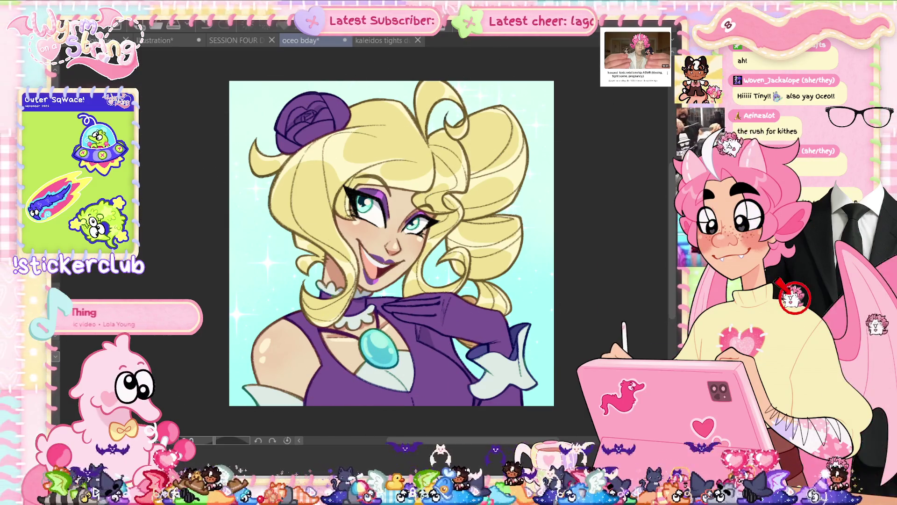
key("ctrl+s")
scroll(290, 290, "up", 5)
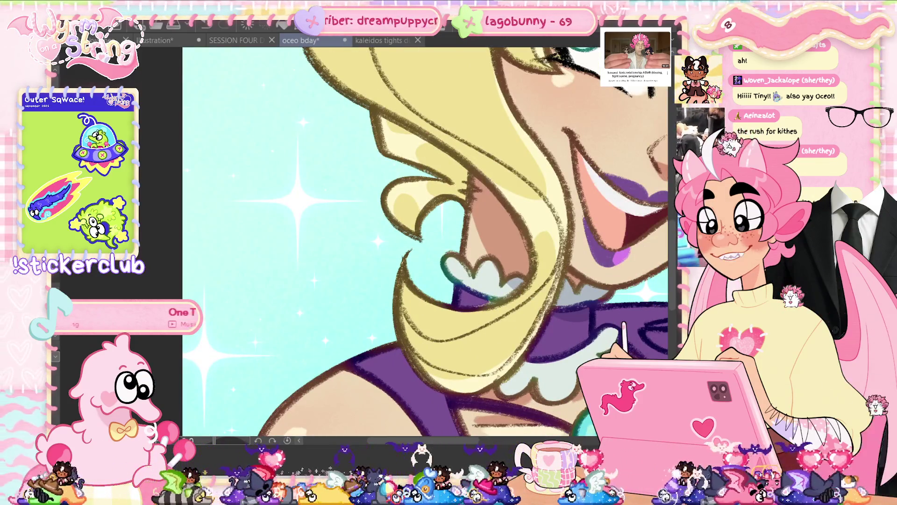
key("ctrl+0")
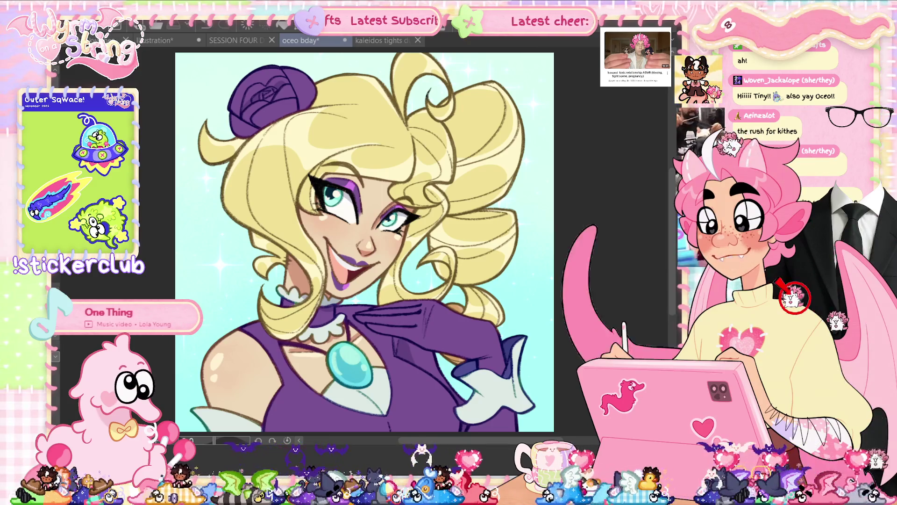
key("ctrl+s")
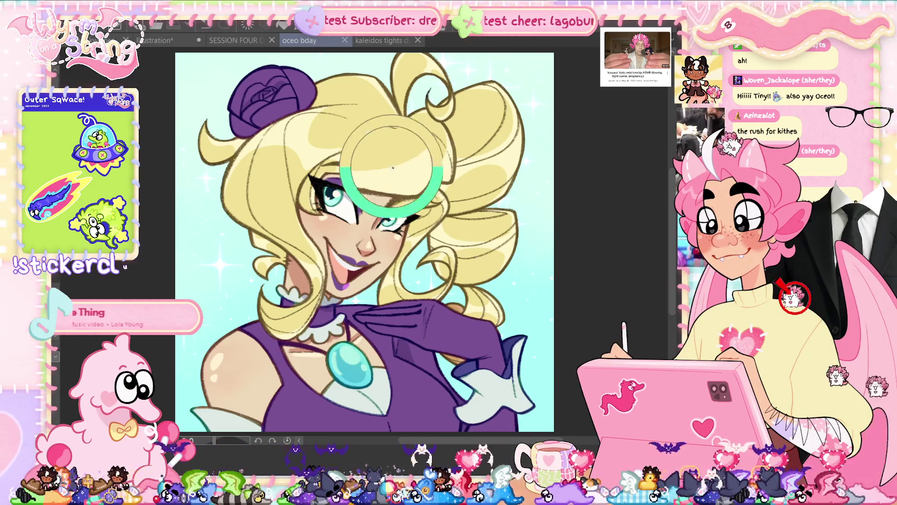
key("ctrl+minus")
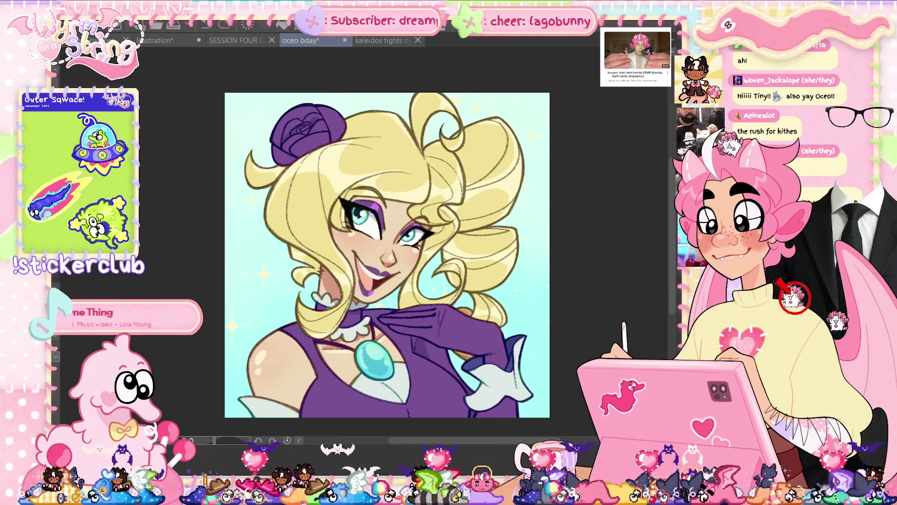
key("ctrl+u")
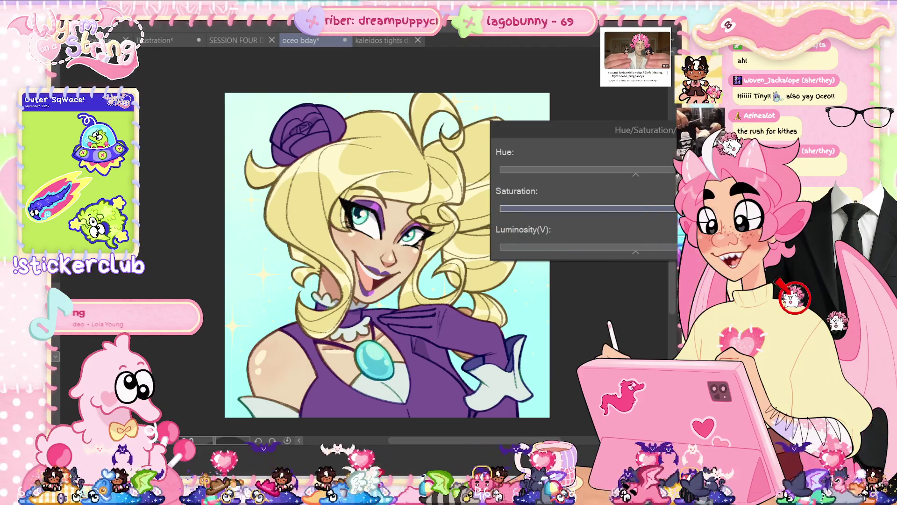
- Close the Hue/Saturation/Luminosity adjustment without changes and save the portrait
left_click(586, 208)
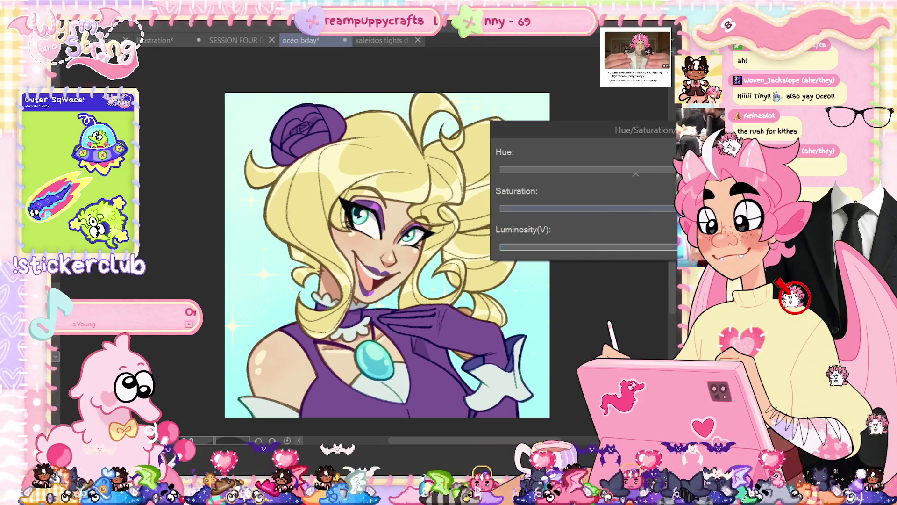
key("Return")
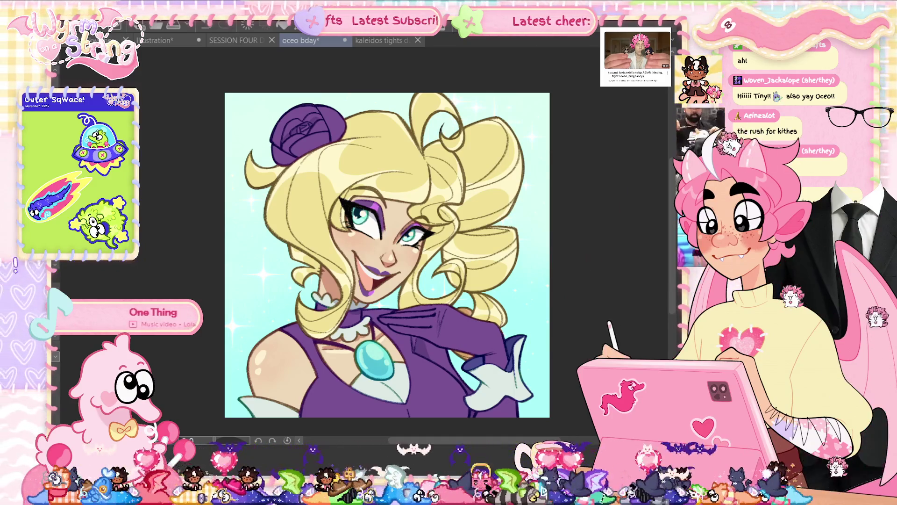
key("ctrl+s")
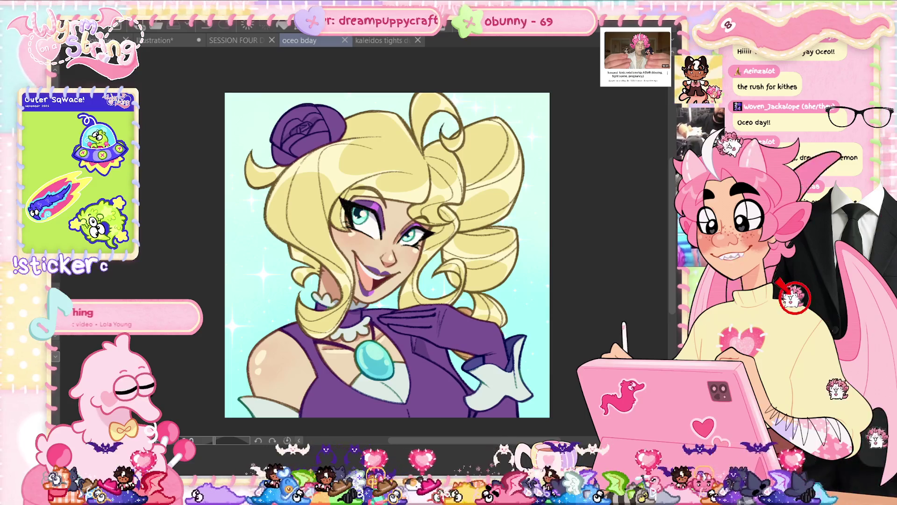
scroll(521, 336, "up", 1)
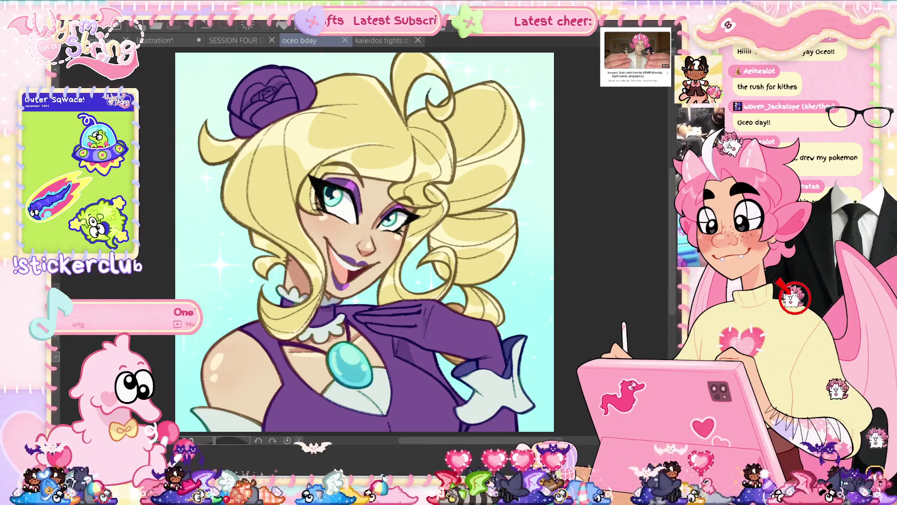
left_click(470, 174)
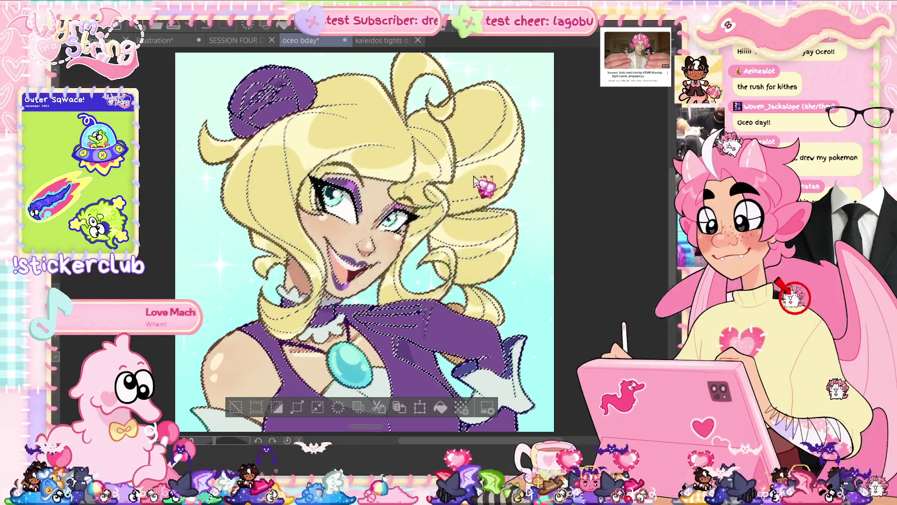
- Deselect the line-art outline selection with Ctrl+D and save the portrait
key("ctrl+d")
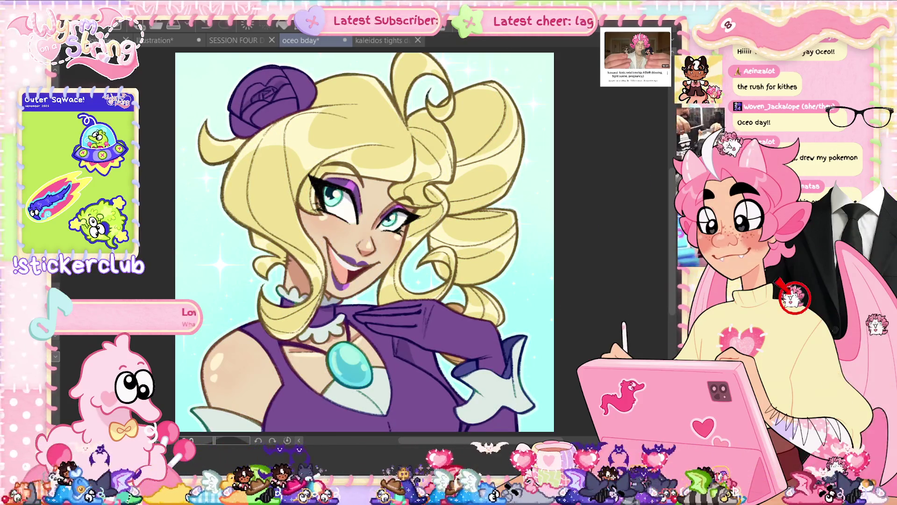
key("ctrl+s")
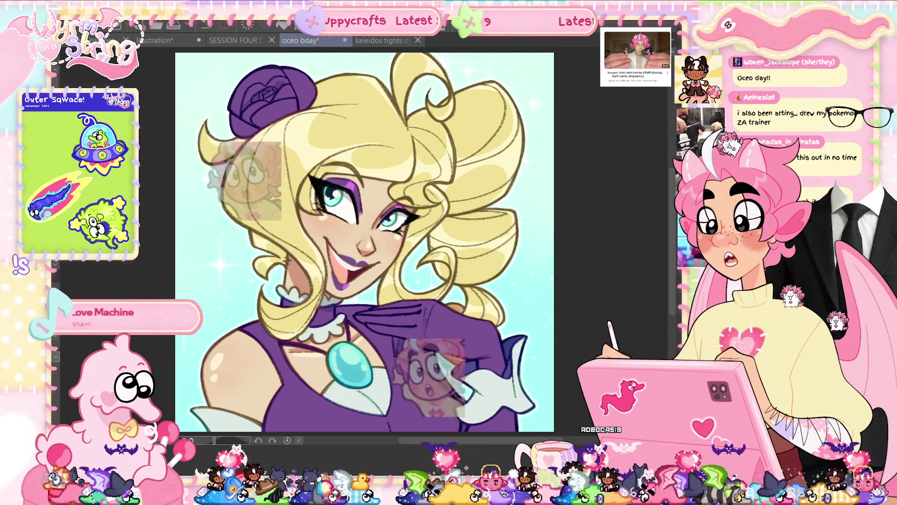
key("ctrl+s")
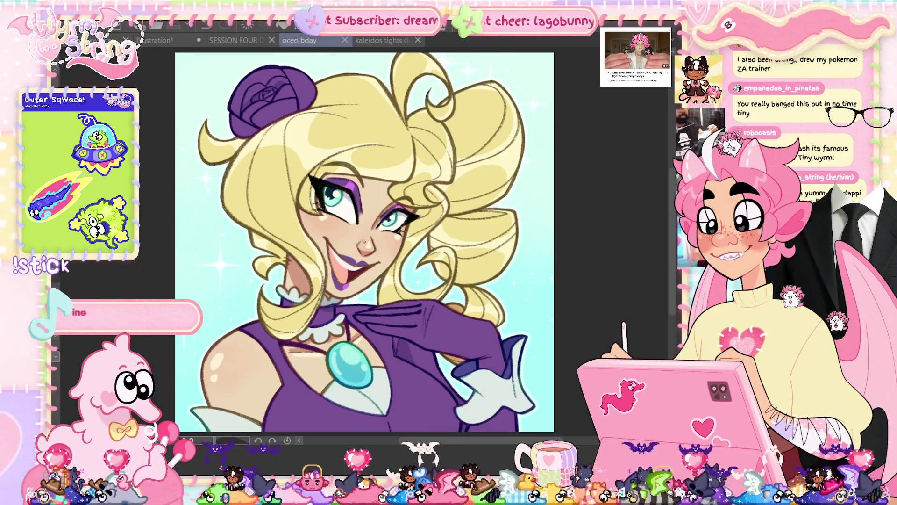
- Undo the stray signature stroke and move the purple signature just left of her neck
scroll(176, 267, "up", 5)
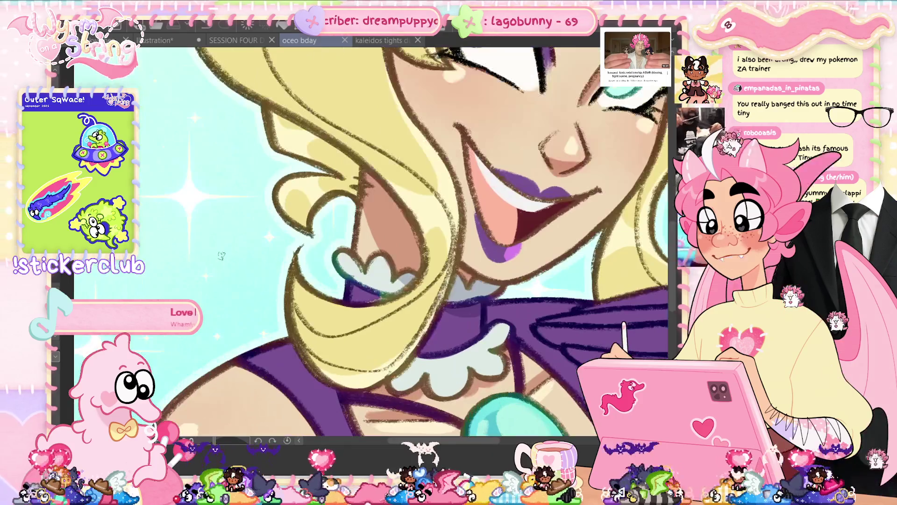
key("ctrl+z")
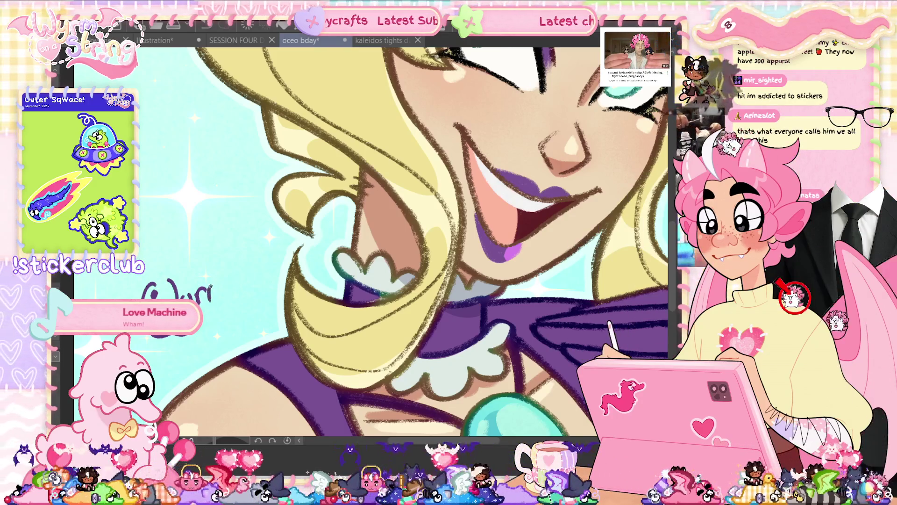
key("ctrl+t")
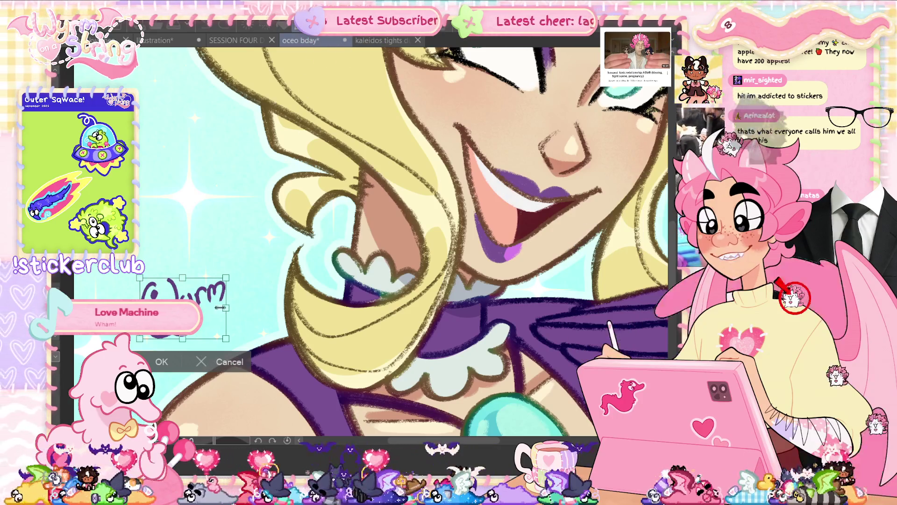
left_click_drag(205, 317, 270, 265)
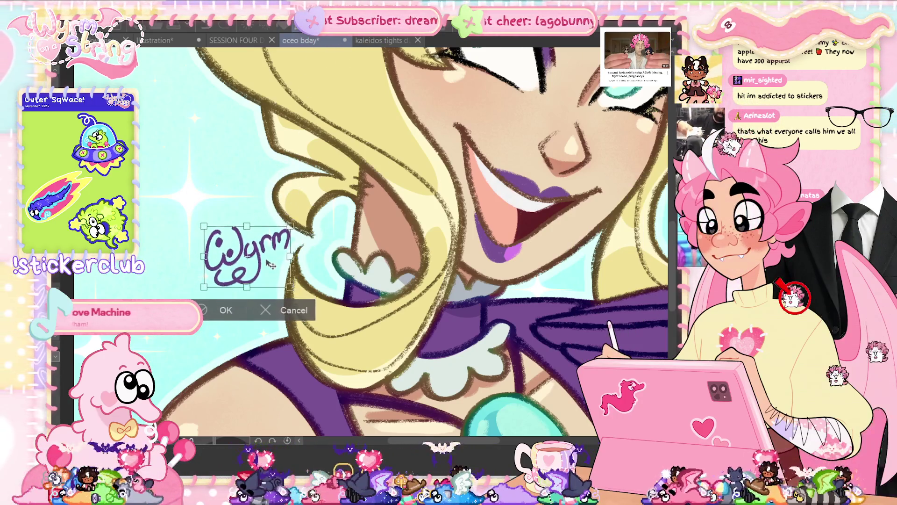
key("Return")
key("ctrl+0")
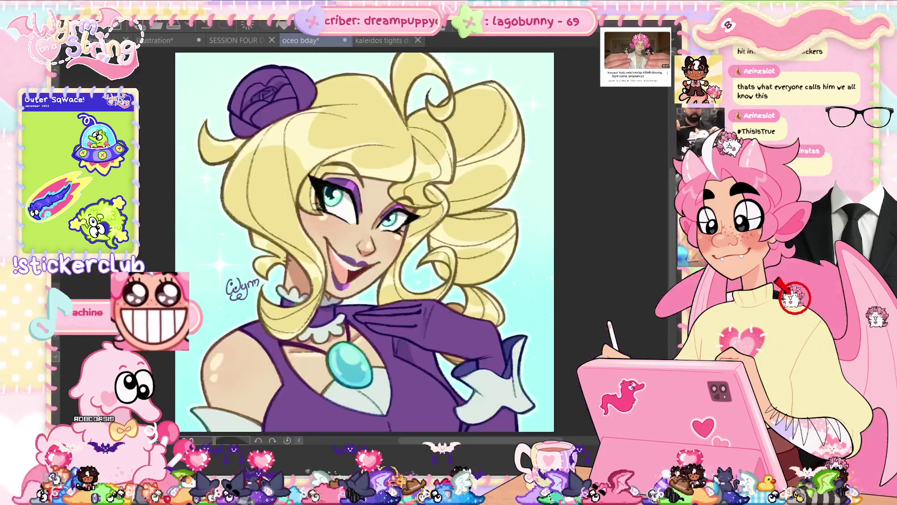
key("ctrl+t")
mouse_move(216, 308)
left_mouse_down()
mouse_move(519, 294)
mouse_move(242, 319)
left_mouse_up()
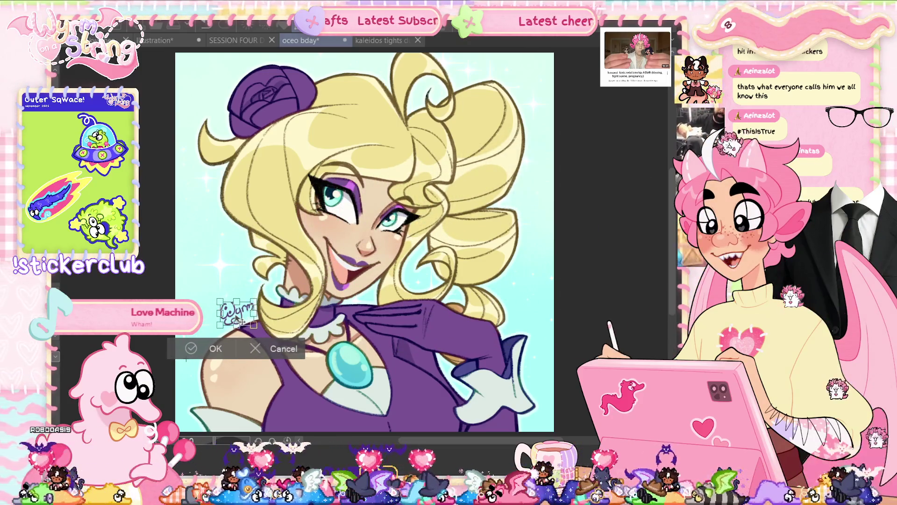
left_click(191, 349)
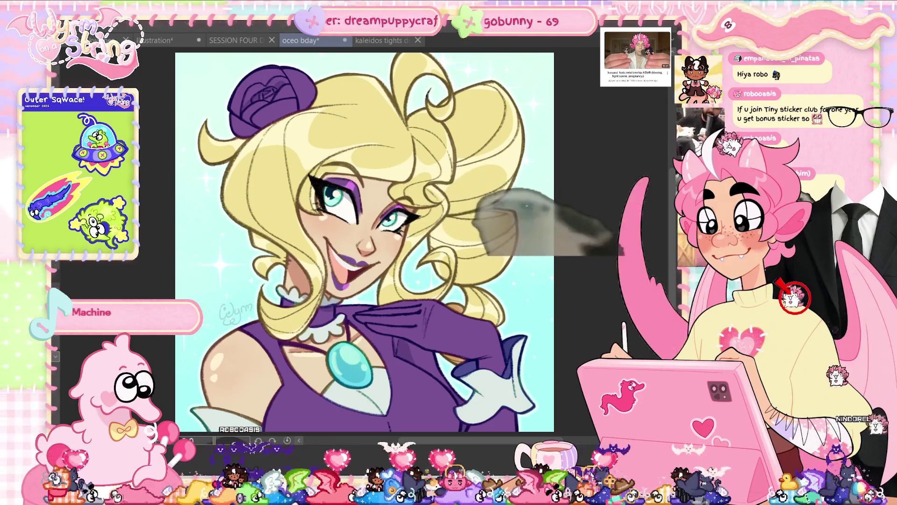
- Preview a slight hue shift in Hue/Saturation/Luminosity, then close it without applying
key("ctrl+u")
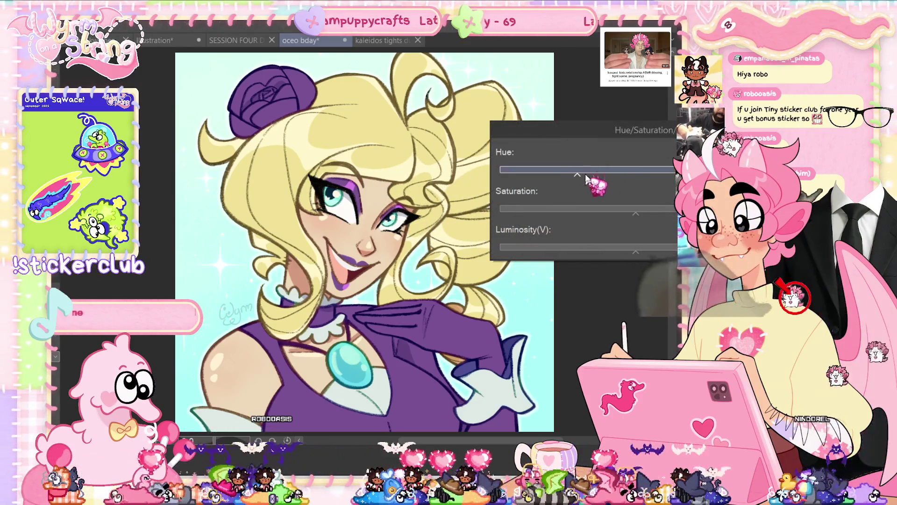
left_click_drag(593, 180, 577, 177)
key("Return")
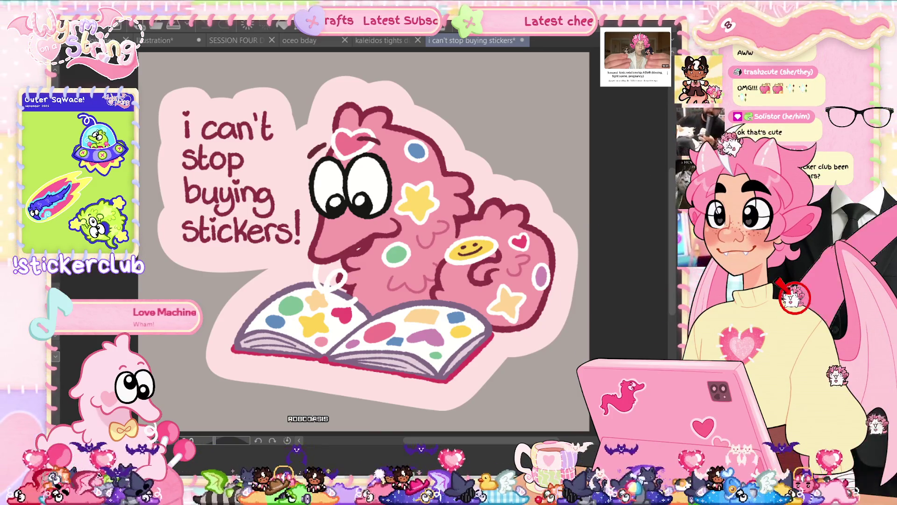
- Return to the oceo bday portrait and bring up the quick colour filter presets
left_click(308, 41)
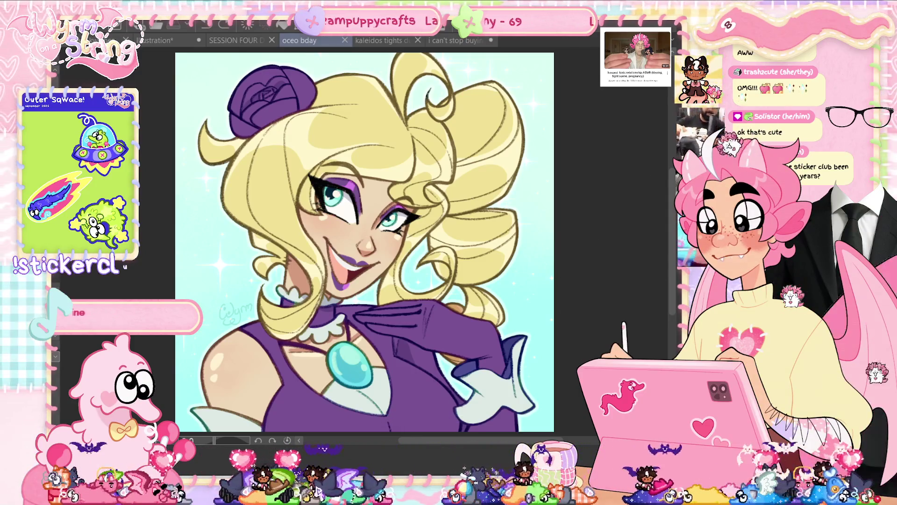
left_click(204, 22)
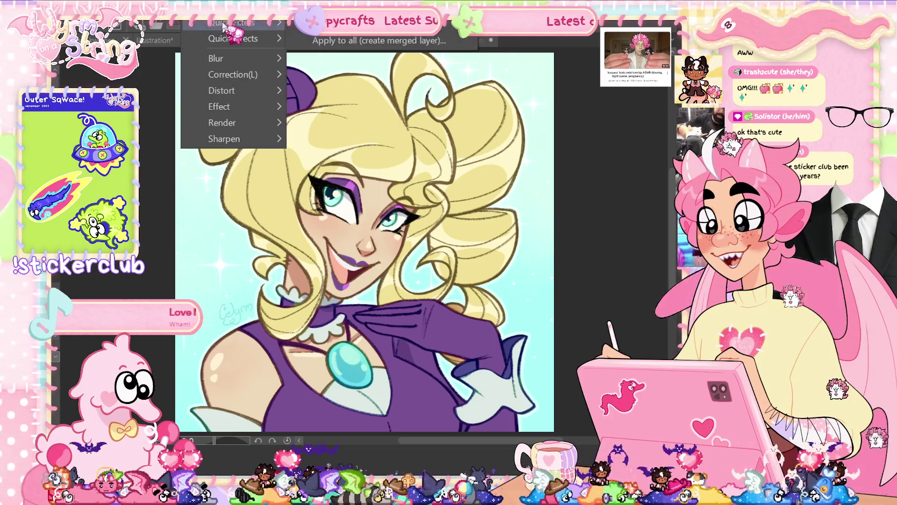
left_click(378, 40)
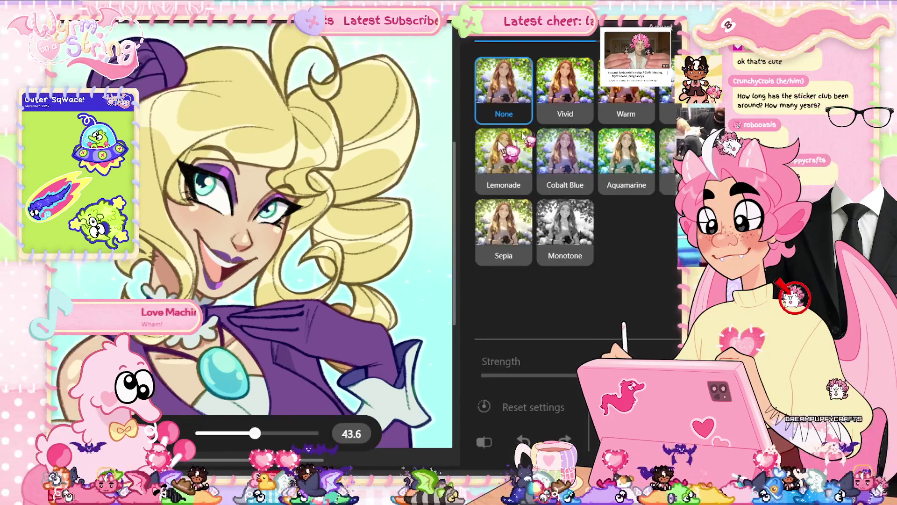
left_click(668, 88)
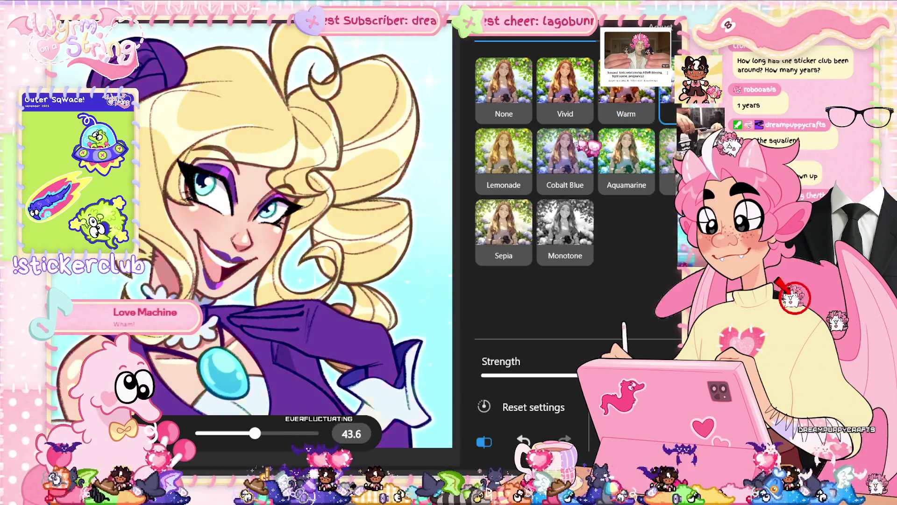
- Compare Lemonade, Cobalt Blue, Aquamarine, Sepia, Monotone and Vivid presets, settling on Aquamarine with adjusted strength
left_click(503, 159)
left_click(565, 159)
left_click(626, 159)
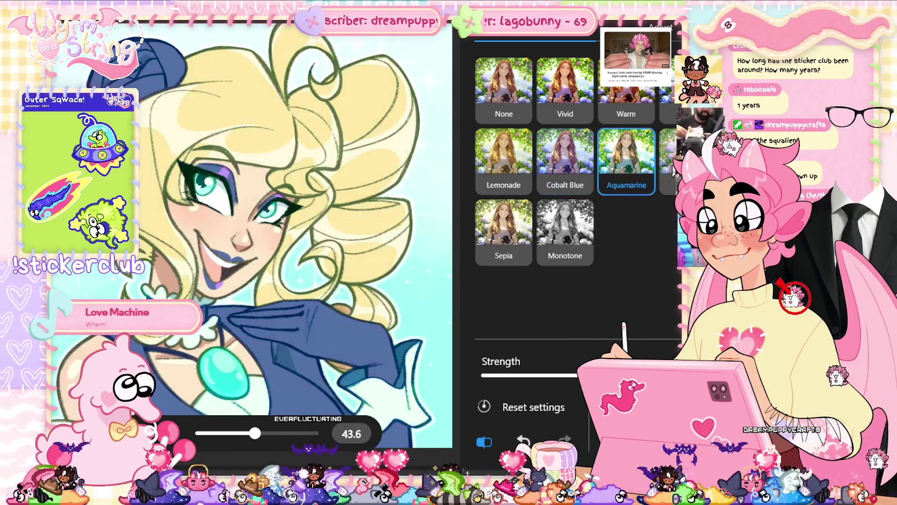
left_click(503, 229)
left_click(561, 229)
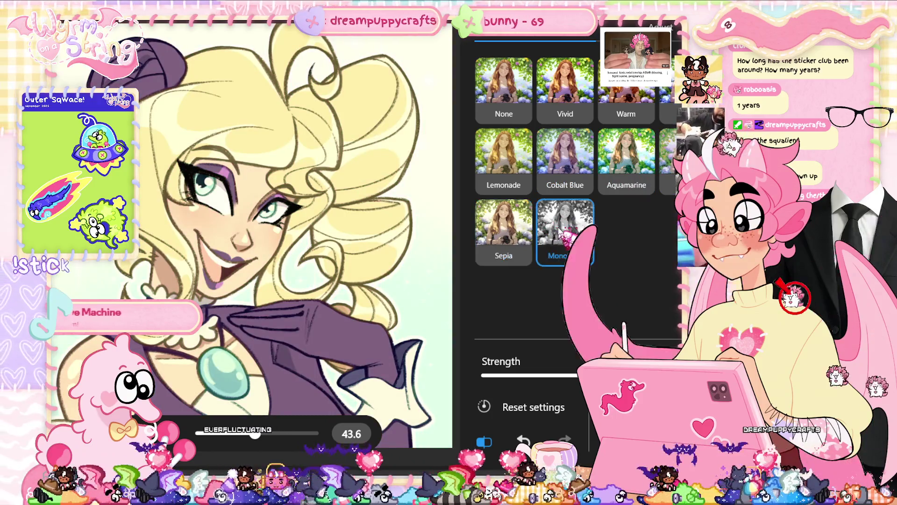
left_click(645, 174)
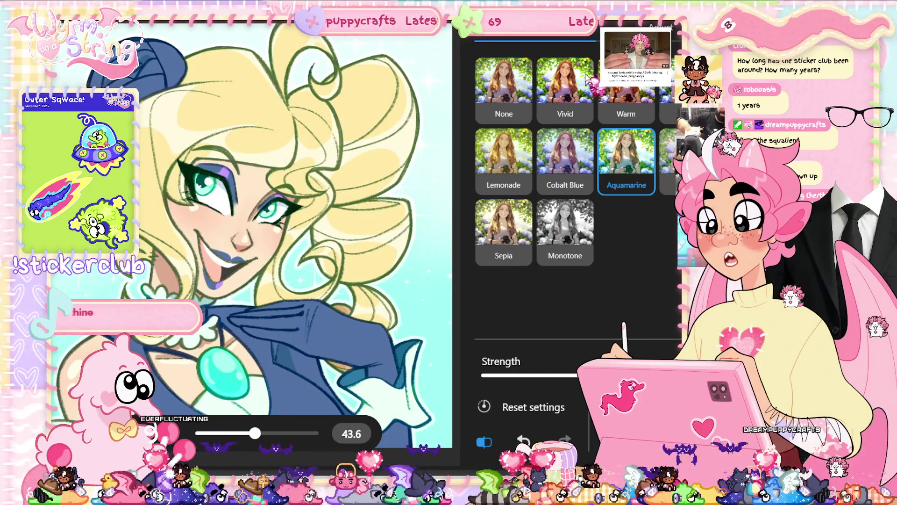
left_click(587, 74)
left_click(627, 154)
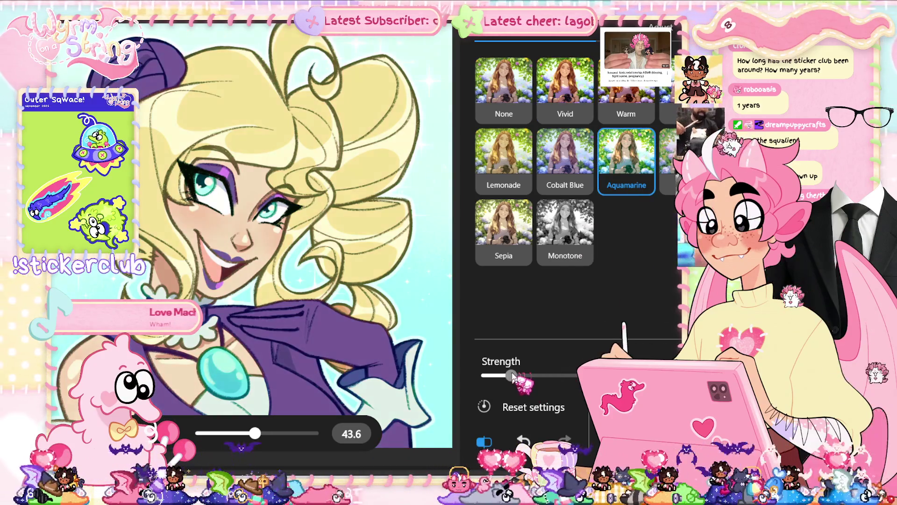
left_click(559, 375)
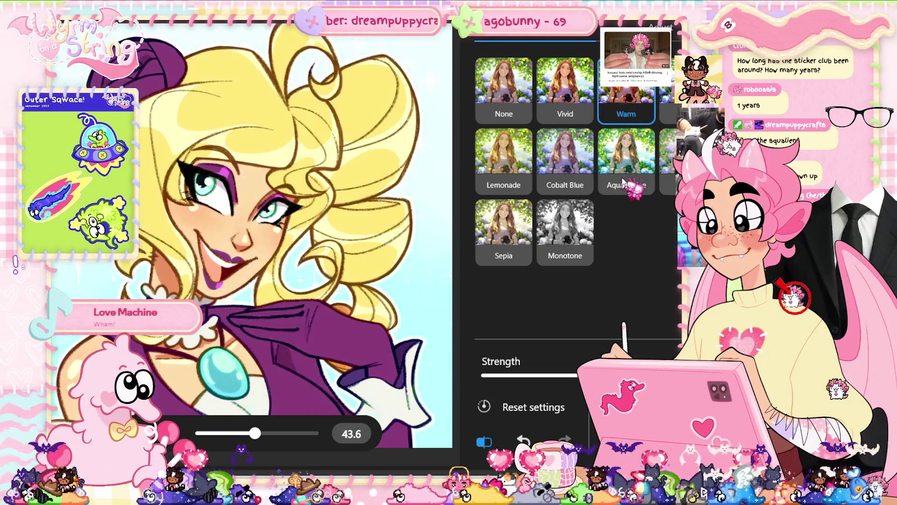
key("alt+Tab")
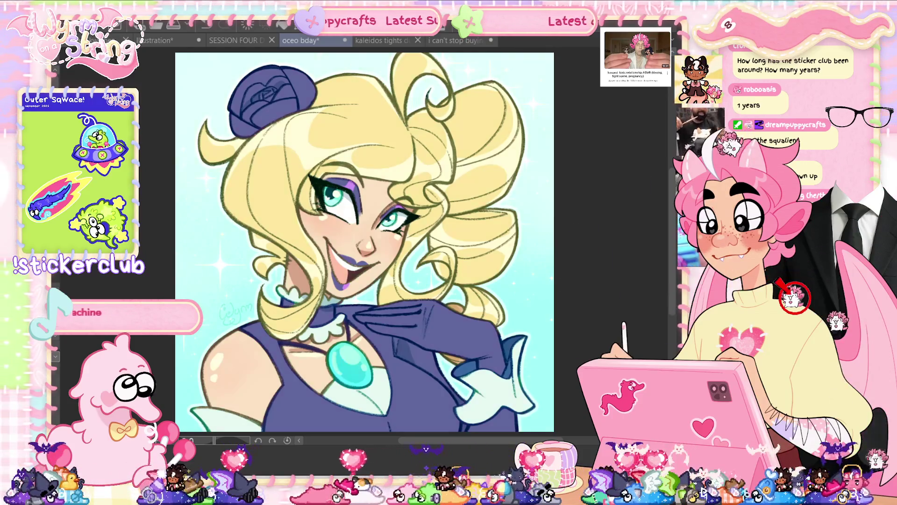
- Compare purple and dark-blue outfit versions with undo/redo, keep dark blue, and save
key("ctrl+z")
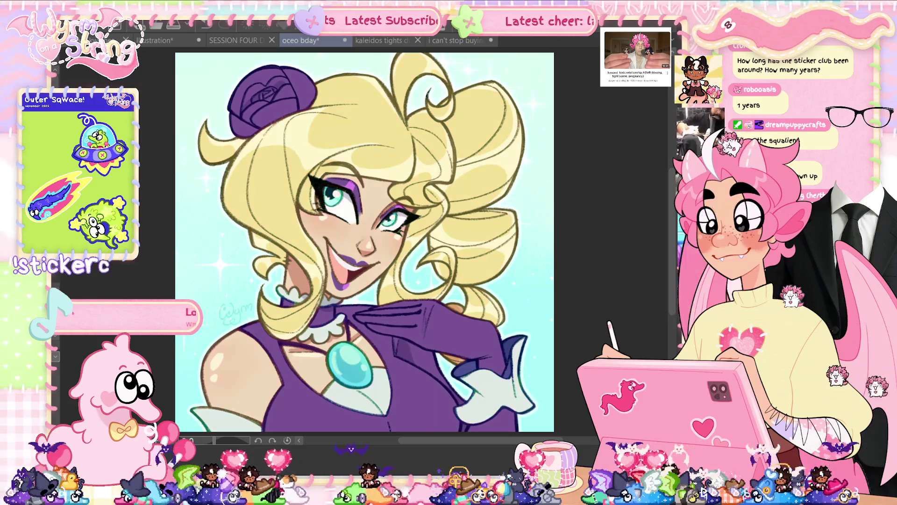
key("ctrl+y")
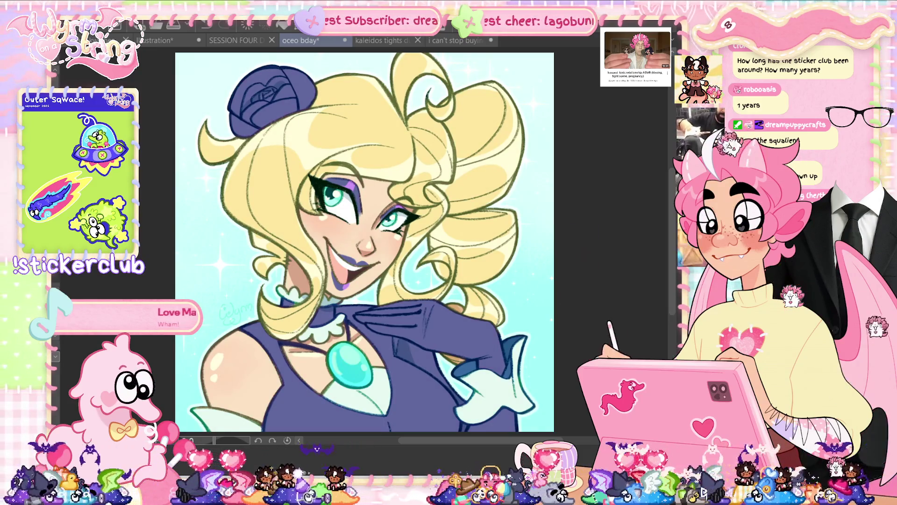
key("ctrl+z")
key("ctrl+y")
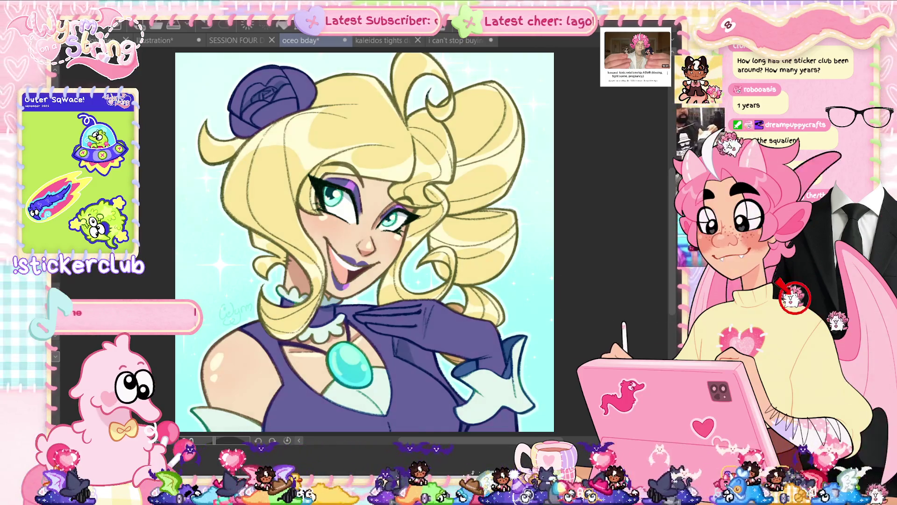
key("ctrl+s")
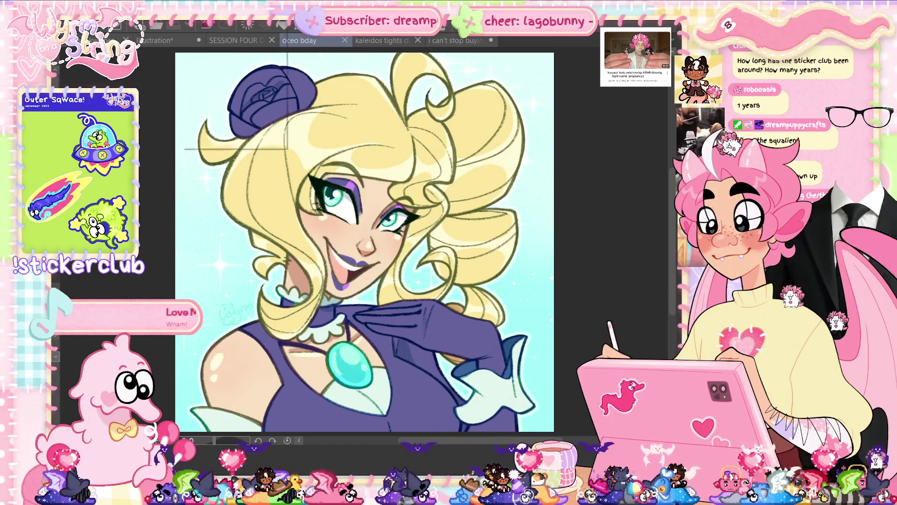
left_click(192, 10)
- Apply Radial chromatic aberration at intensity 4, angle 90, and inspect it up close
mouse_move(234, 107)
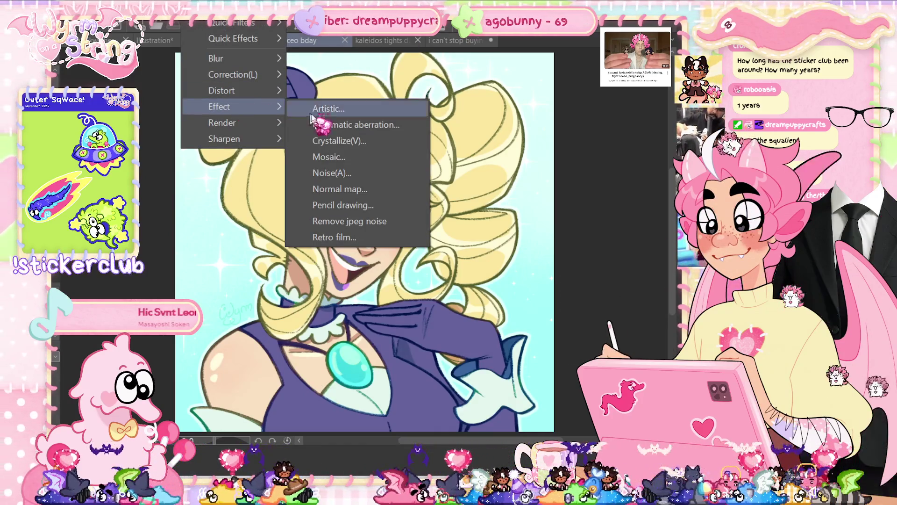
left_click(336, 124)
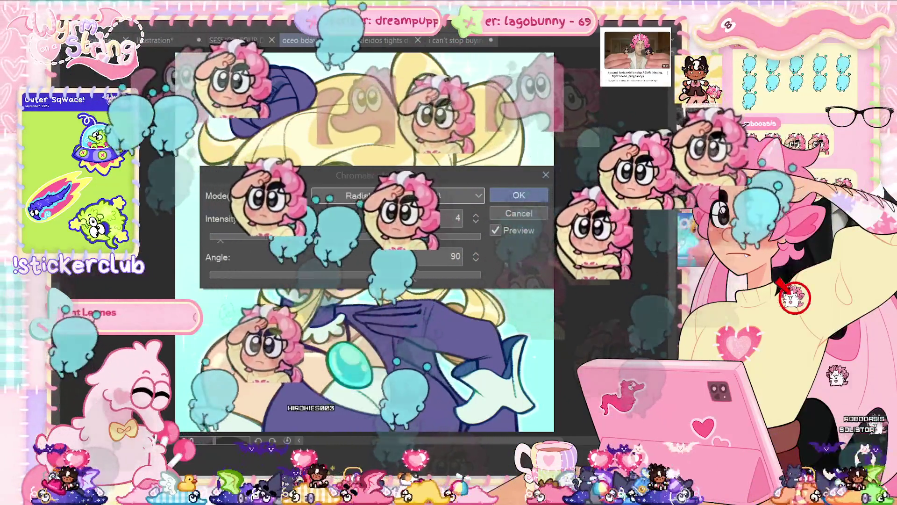
left_click(519, 195)
scroll(376, 202, "up", 3)
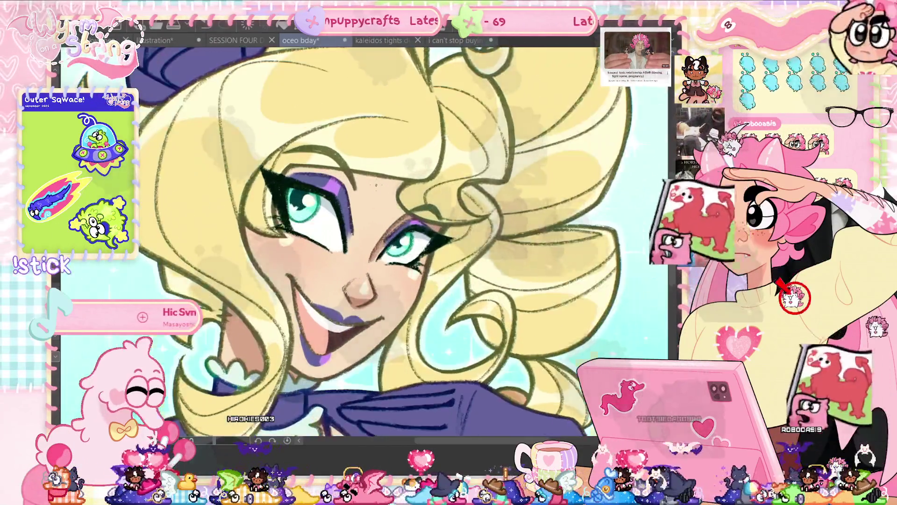
scroll(375, 203, "up", 3)
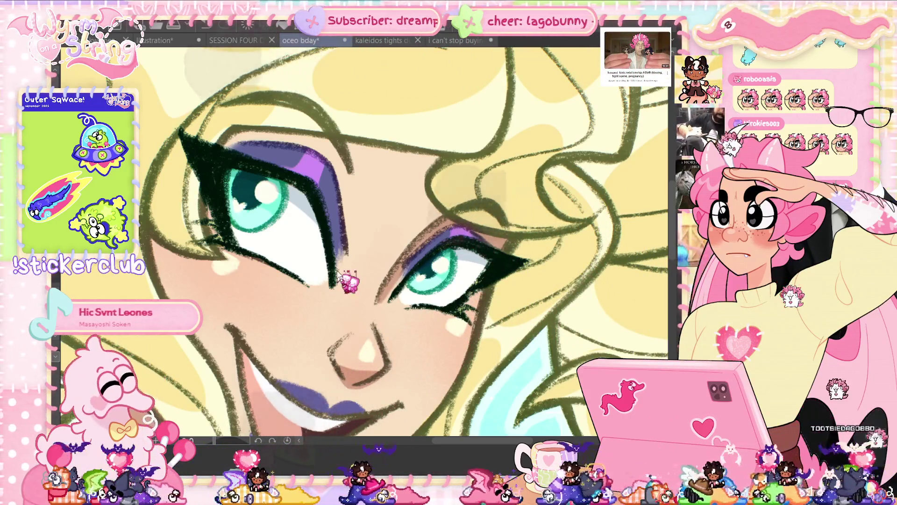
key("ctrl+0")
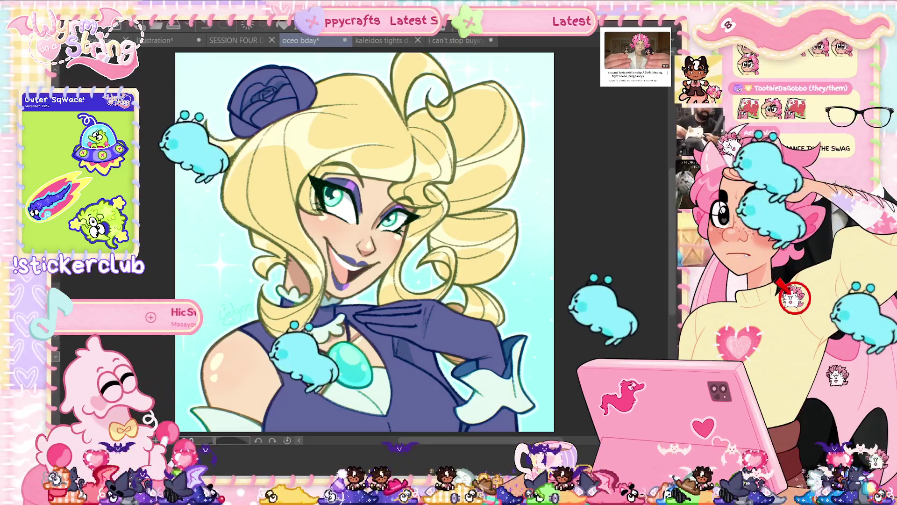
- Compare with the blue-violet version via undo/redo and return the outfit and rose to purple
key("ctrl+z")
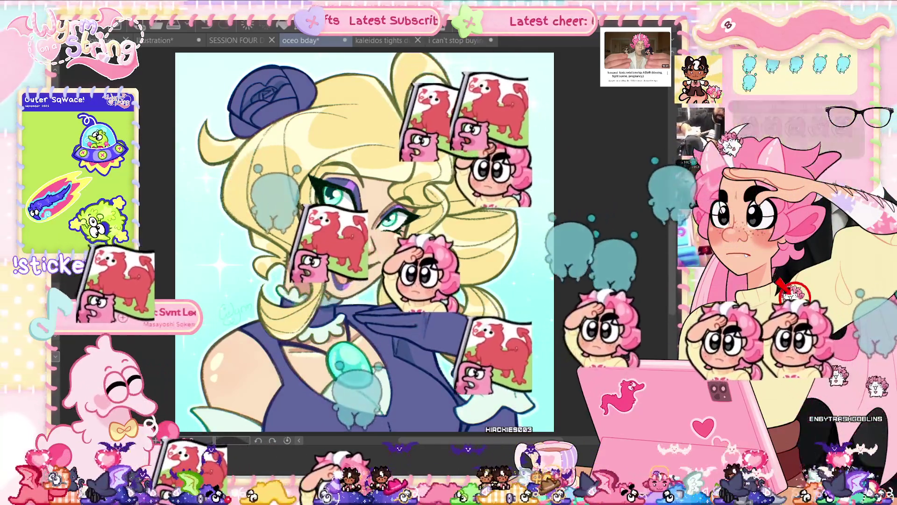
key("ctrl+y")
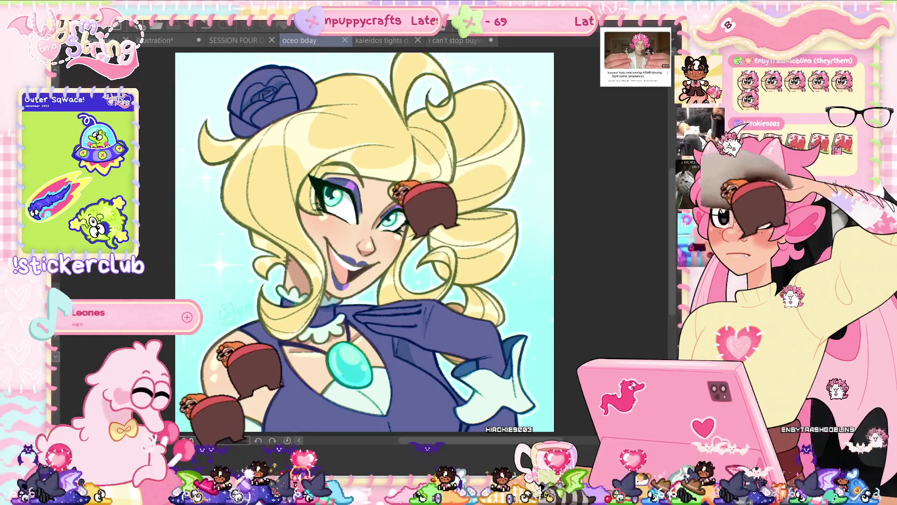
key("ctrl+z")
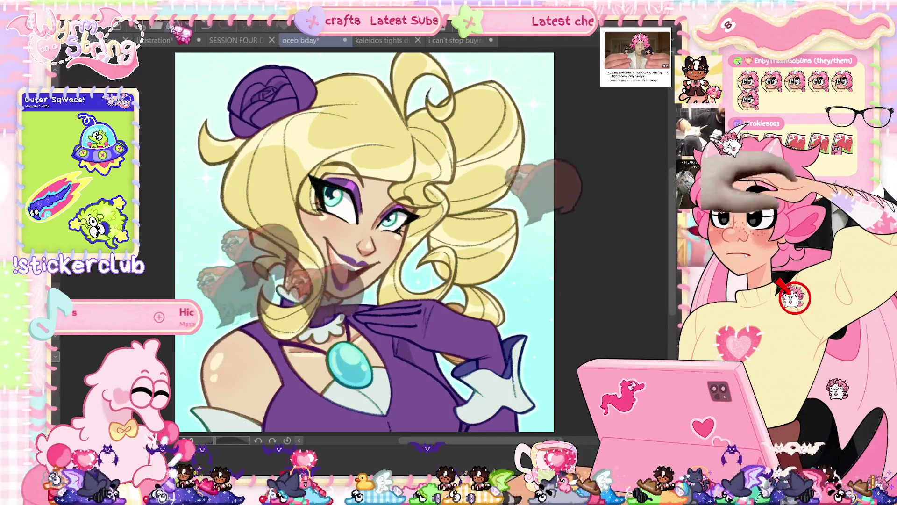
left_click(192, 23)
- On a merged copy, preview the Warm, Lemonade and Cobalt Blue quick effects, then compare None against Vivid
mouse_move(220, 36)
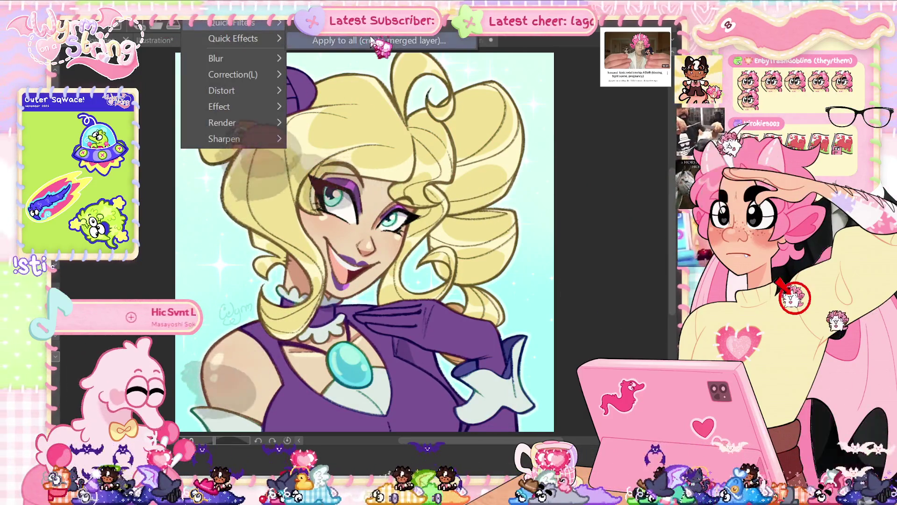
left_click(350, 38)
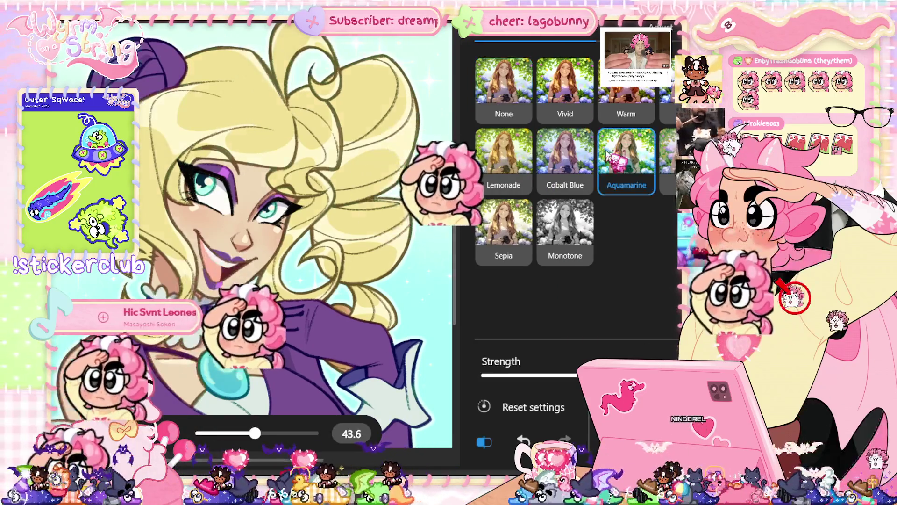
left_click(623, 99)
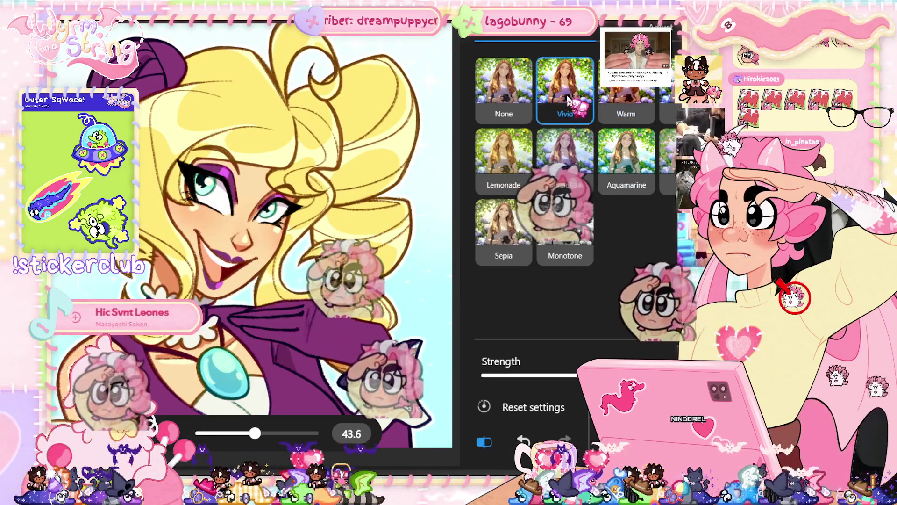
left_click(511, 162)
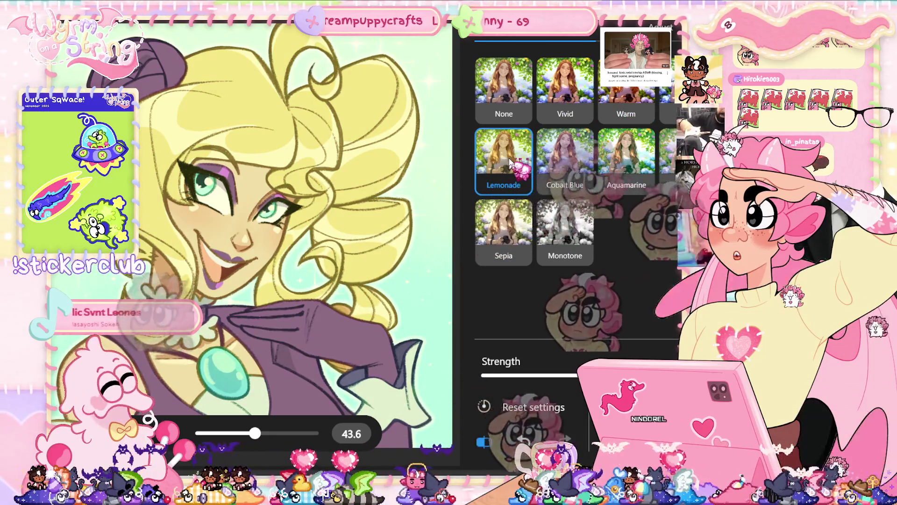
left_click(541, 167)
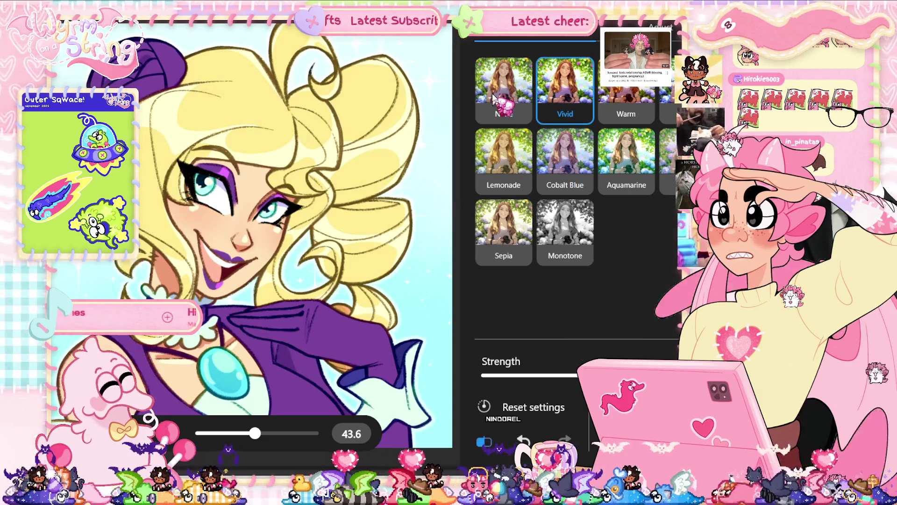
left_click(494, 96)
left_click(563, 96)
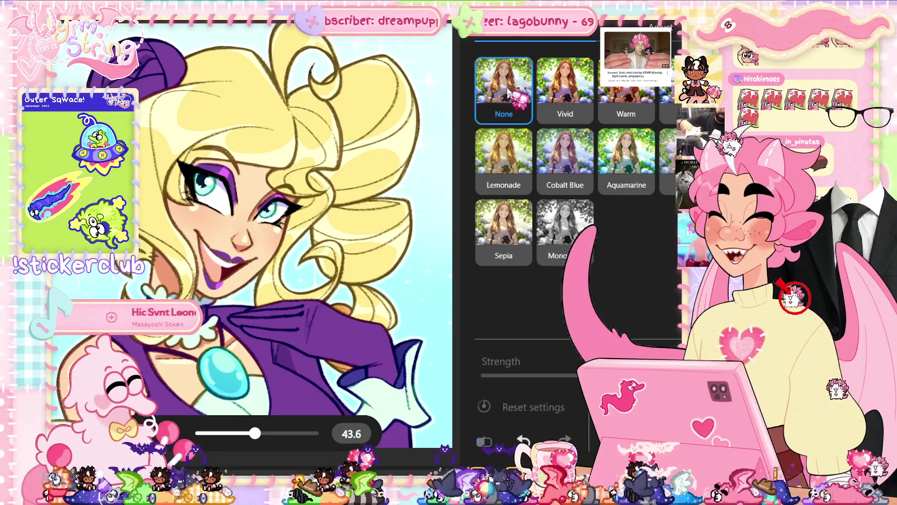
left_click(561, 91)
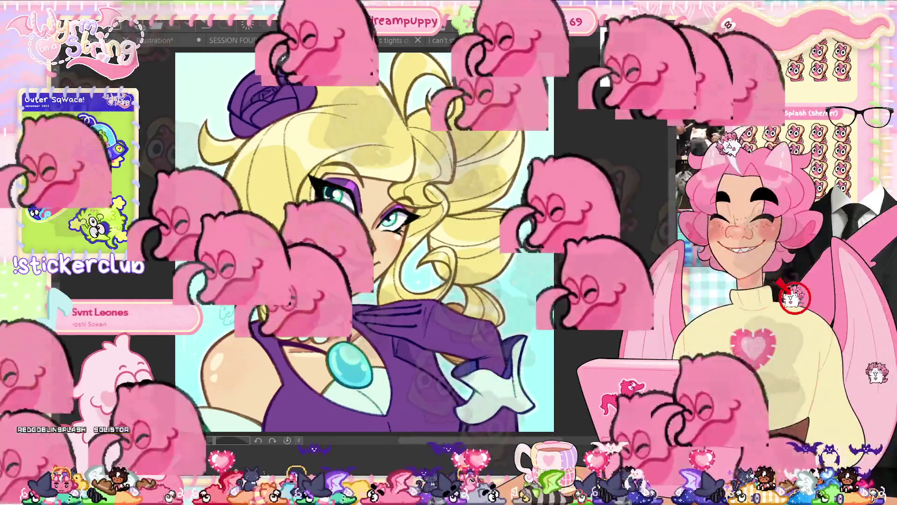
left_click(299, 40)
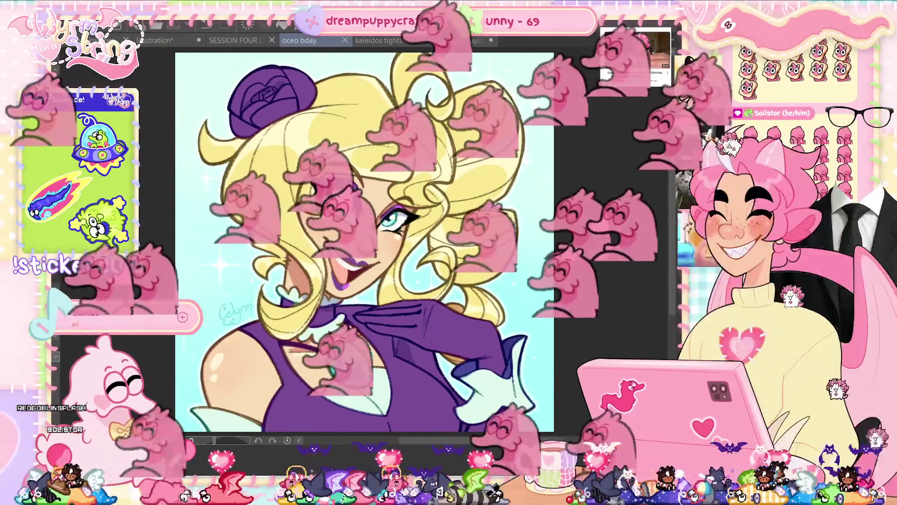
key("ctrl+z")
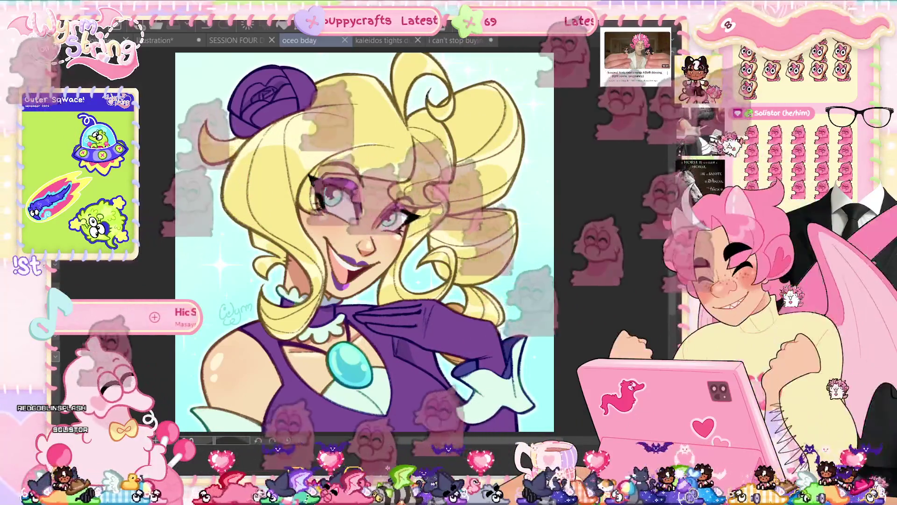